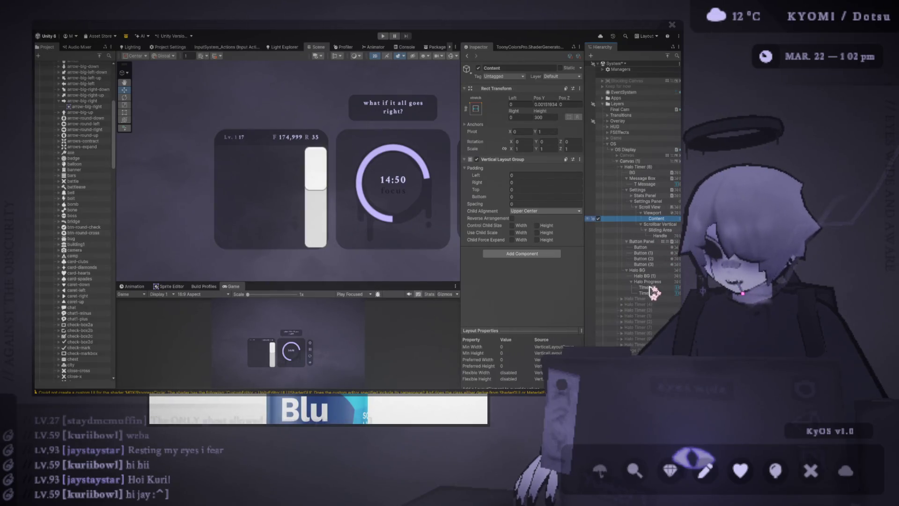
- Create a child Image under Content, then select and frame it in the Scene view
{"action": "key", "text": "ctrl+shift+n"}
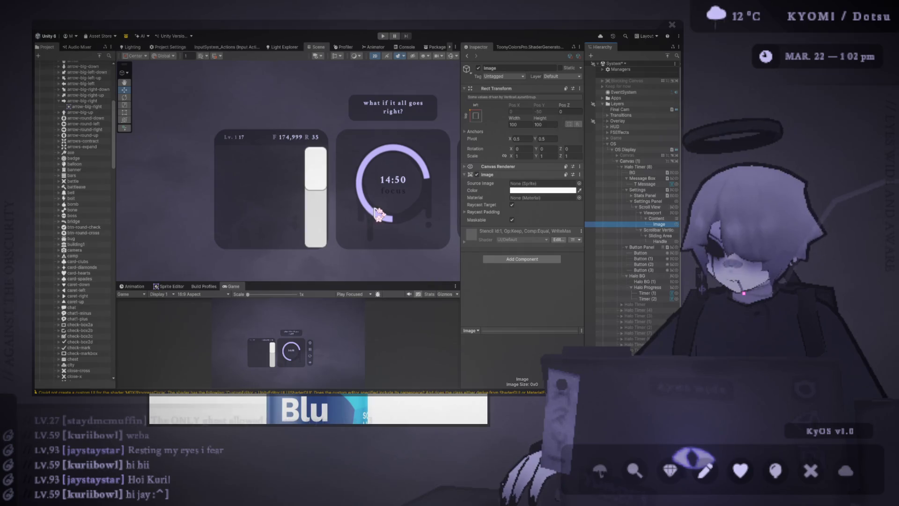
{"action": "left_click", "coordinate": [660, 219]}
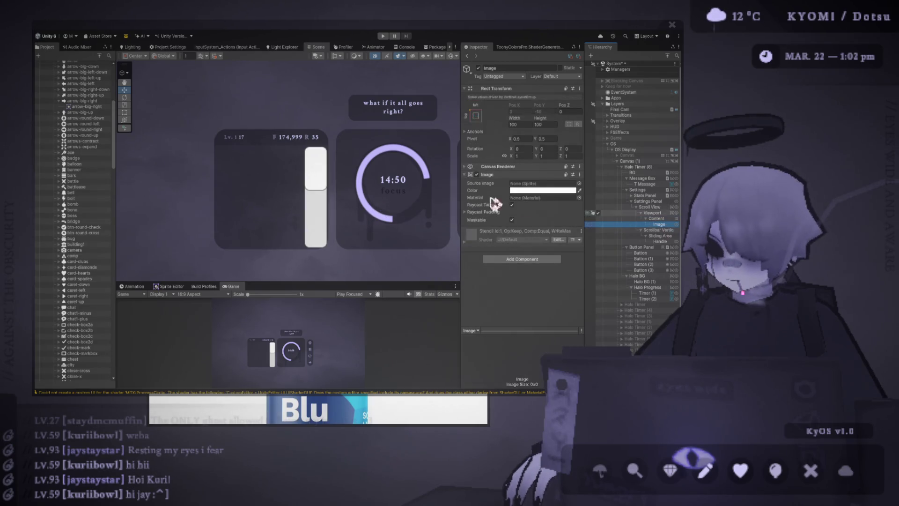
{"action": "mouse_move", "coordinate": [331, 272]}
{"action": "left_mouse_down"}
{"action": "mouse_move", "coordinate": [341, 190]}
{"action": "mouse_move", "coordinate": [330, 181]}
{"action": "left_mouse_up"}
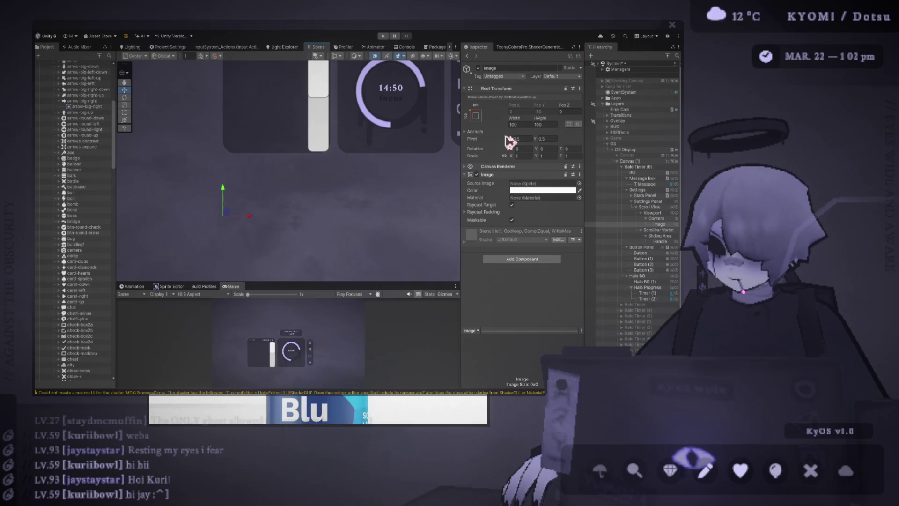
{"action": "left_click", "coordinate": [660, 218]}
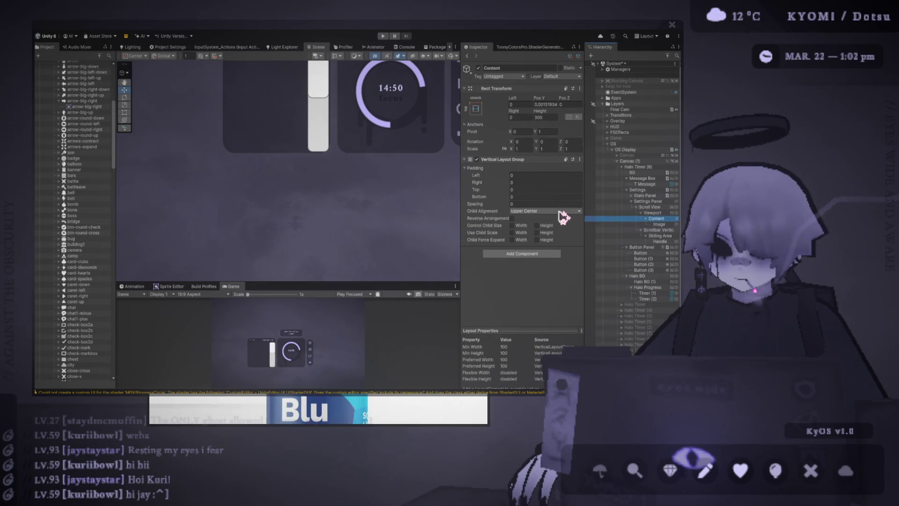
{"action": "left_click", "coordinate": [644, 224]}
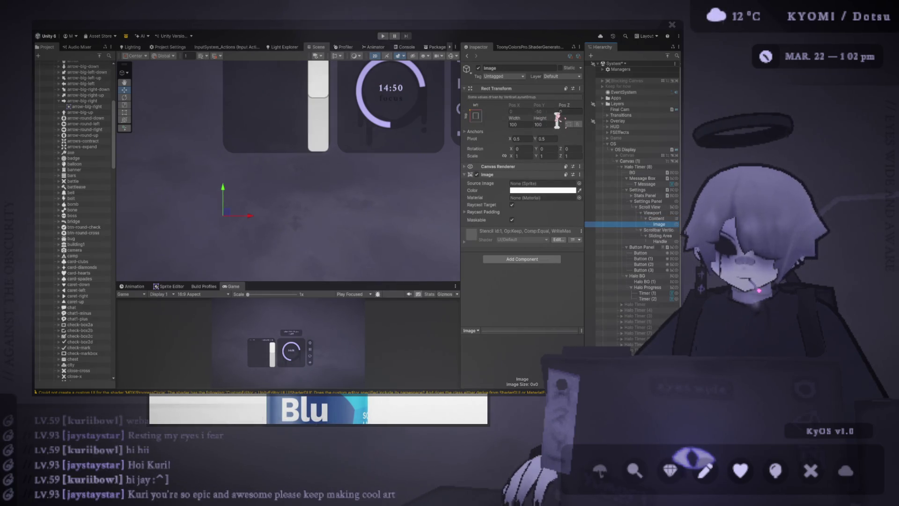
{"action": "left_click_drag", "start_coordinate": [307, 125], "coordinate": [295, 160]}
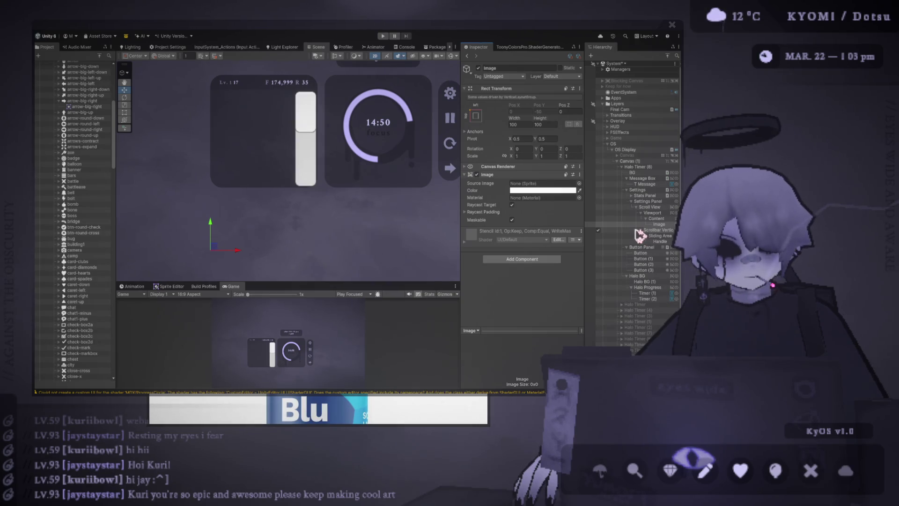
{"action": "double_click", "coordinate": [656, 218]}
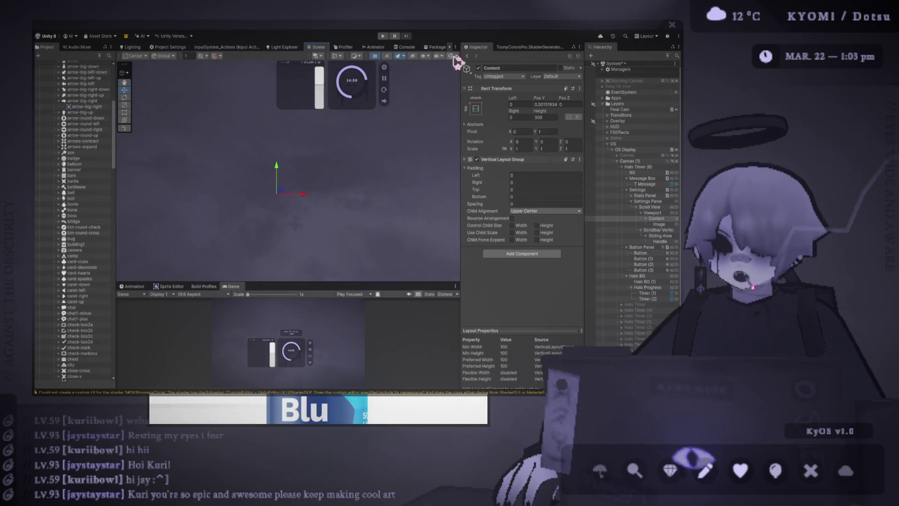
- Select Content and set its Pos Y to 0 and Height to 400
{"action": "scroll", "coordinate": [296, 190], "scroll_direction": "up", "scroll_amount": 5}
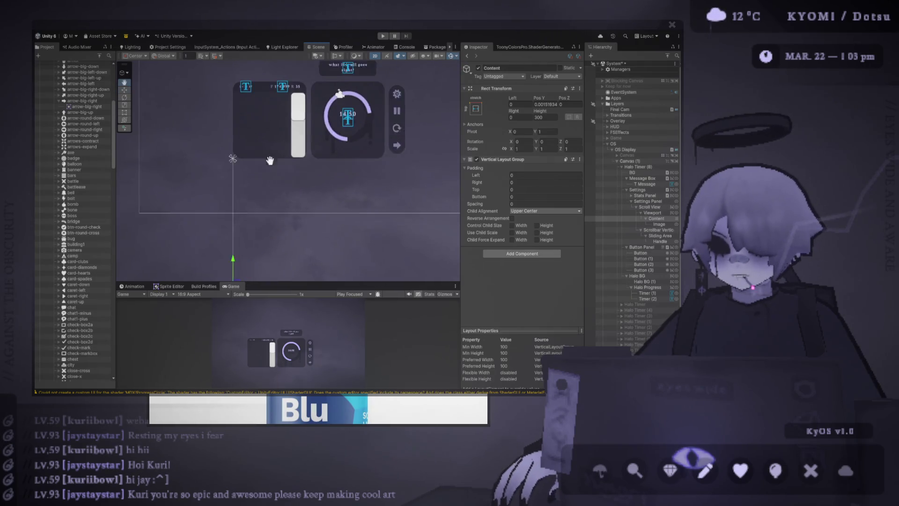
{"action": "left_click", "coordinate": [664, 219]}
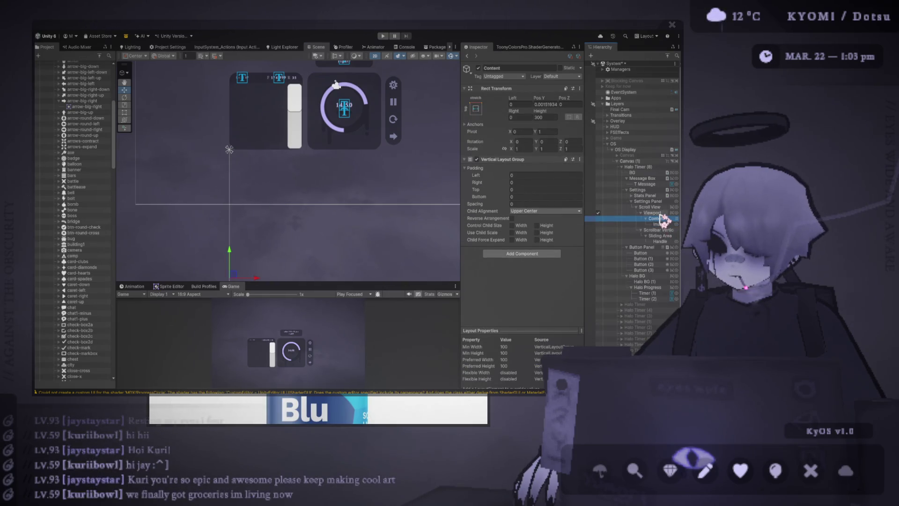
{"action": "key", "text": "Up"}
{"action": "key", "text": "Down"}
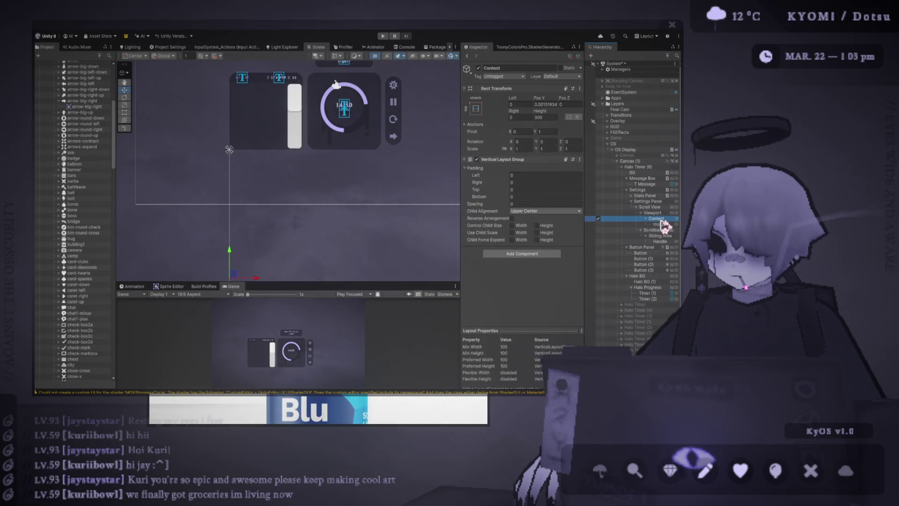
{"action": "left_click", "coordinate": [556, 103]}
{"action": "type", "text": "0"}
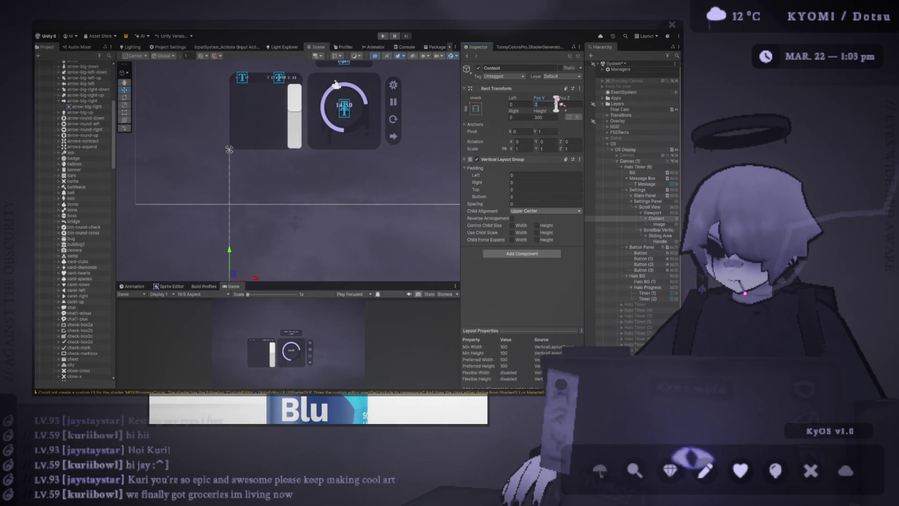
{"action": "left_click", "coordinate": [533, 117]}
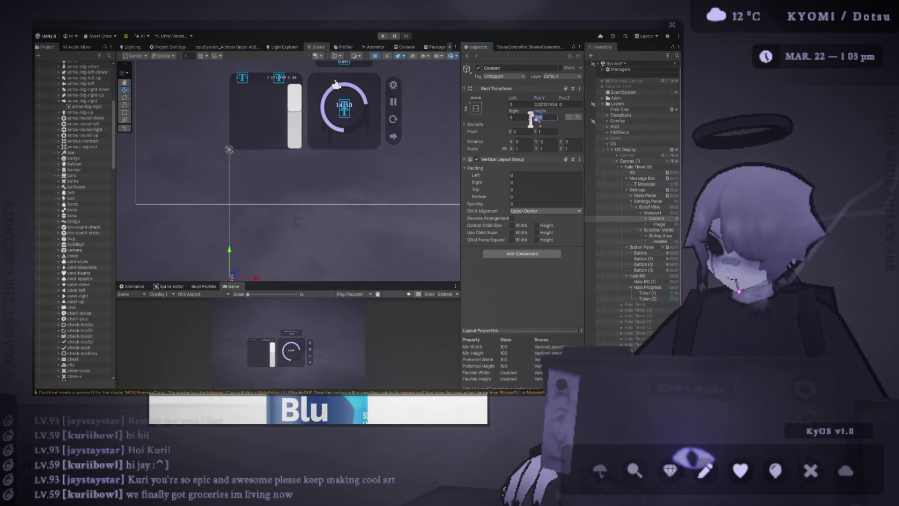
{"action": "type", "text": "400"}
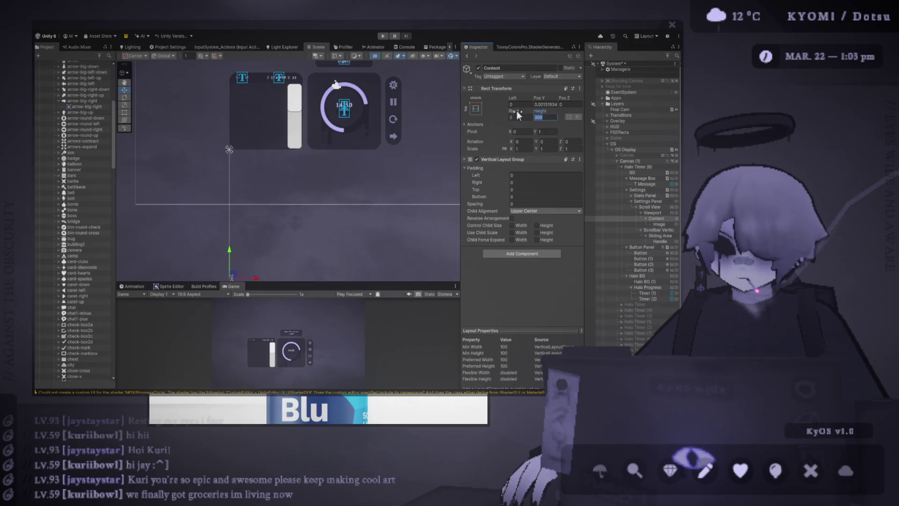
- Reset Content's Right, Height and Pos Y values all to 0
{"action": "mouse_move", "coordinate": [591, 113]}
{"action": "left_mouse_down"}
{"action": "mouse_move", "coordinate": [181, 124]}
{"action": "mouse_move", "coordinate": [526, 115]}
{"action": "left_mouse_up"}
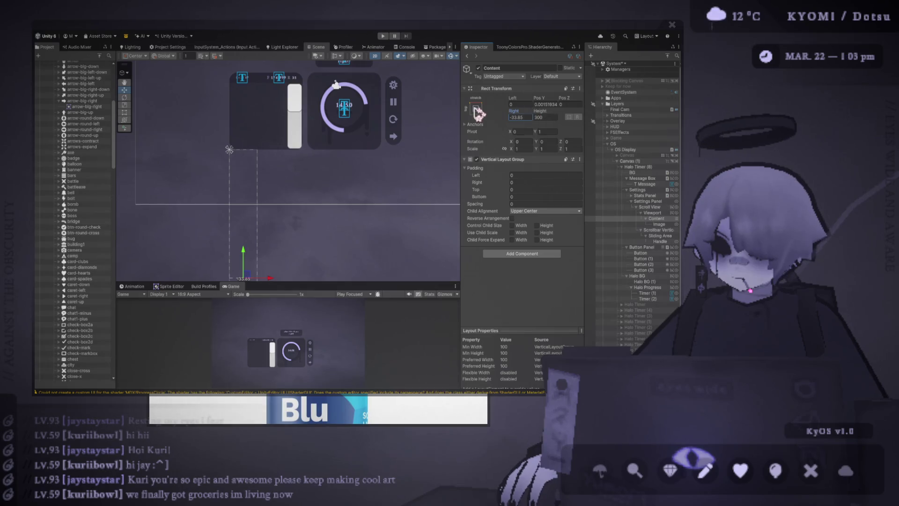
{"action": "left_click", "coordinate": [539, 117]}
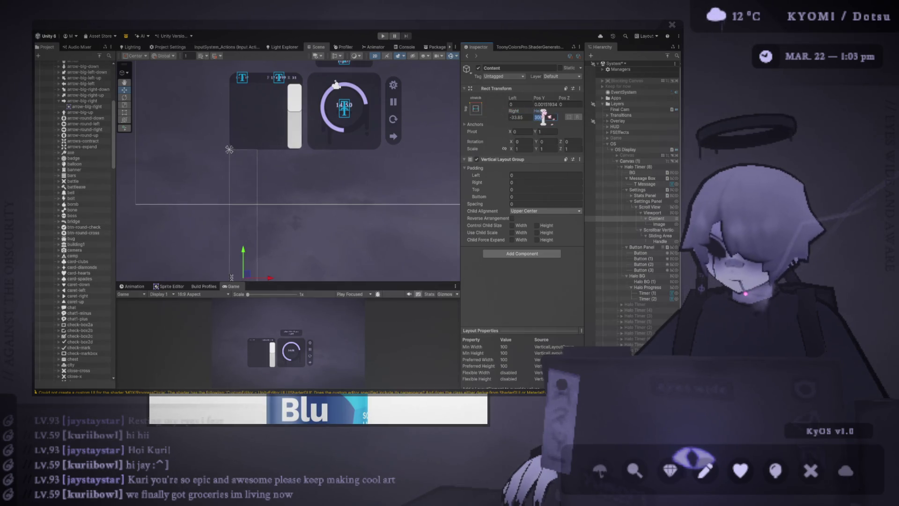
{"action": "type", "text": "0"}
{"action": "left_click", "coordinate": [518, 117]}
{"action": "type", "text": "0"}
{"action": "left_click", "coordinate": [545, 104]}
{"action": "type", "text": "0"}
{"action": "key", "text": "Return"}
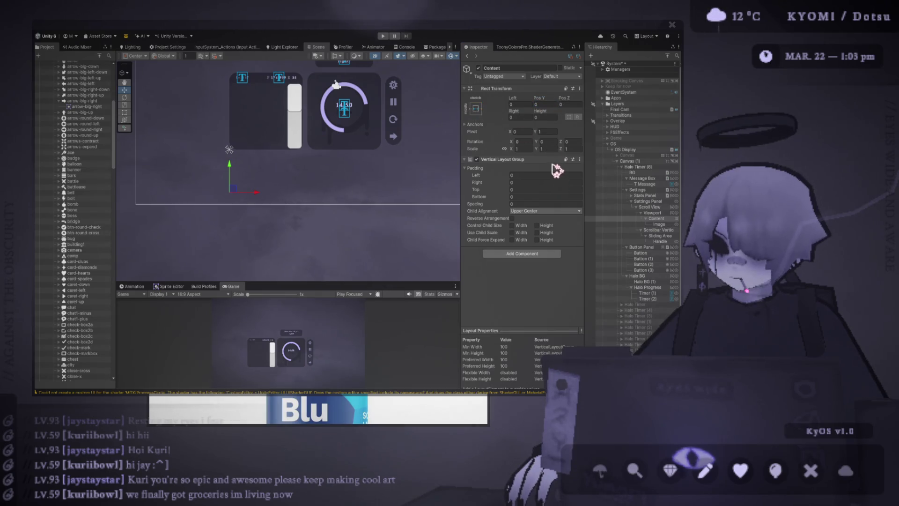
{"action": "left_click", "coordinate": [527, 104]}
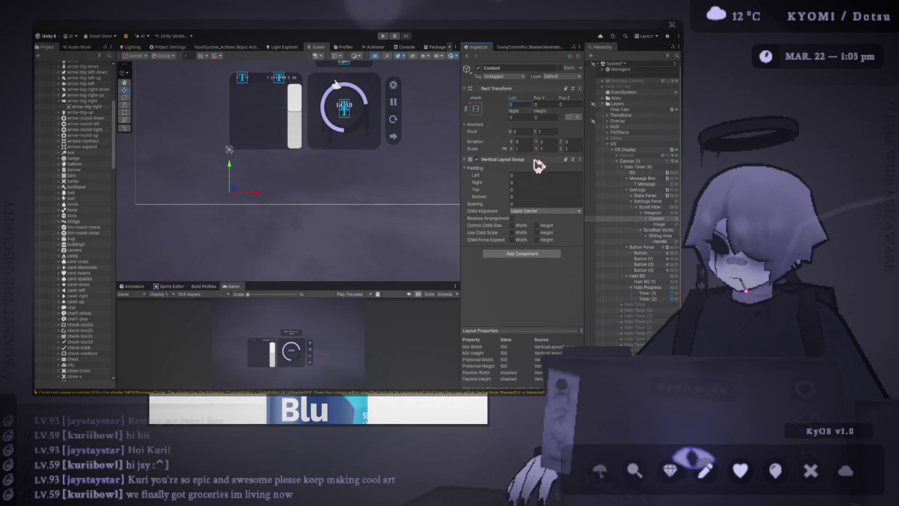
{"action": "left_click", "coordinate": [653, 207]}
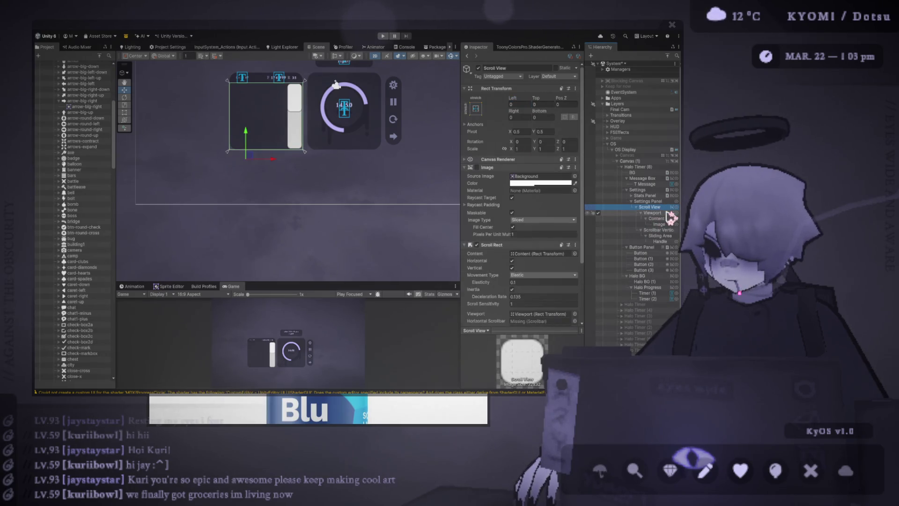
- Delete the Scroll View and restore it with Ctrl+Z
{"action": "key", "text": "Delete"}
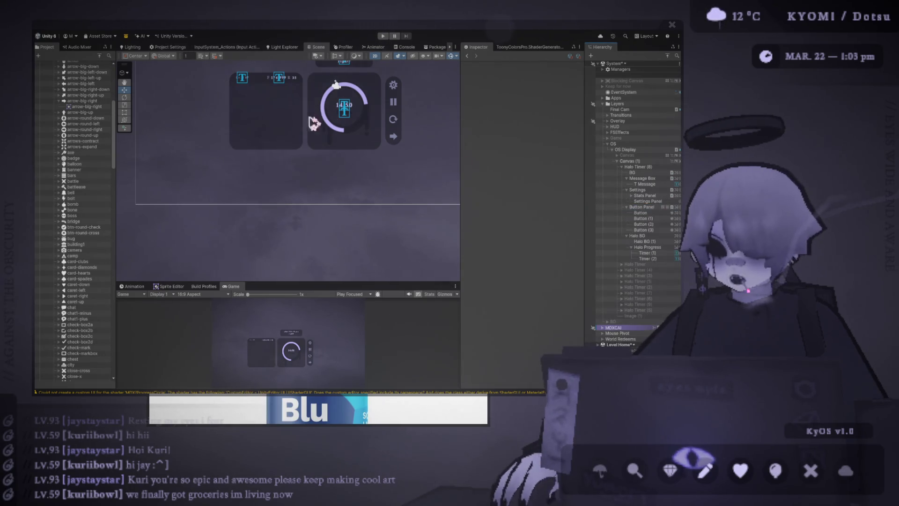
{"action": "scroll", "coordinate": [303, 147], "scroll_direction": "up", "scroll_amount": 3}
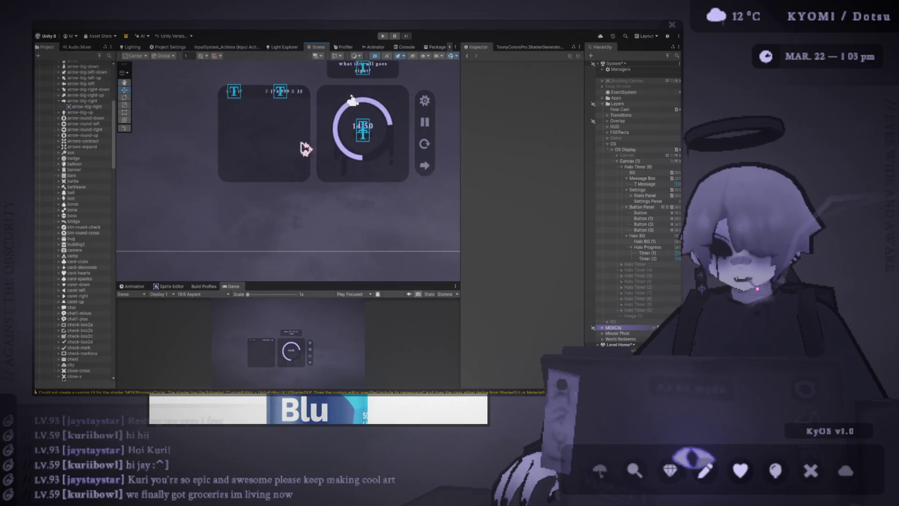
{"action": "left_click", "coordinate": [655, 202]}
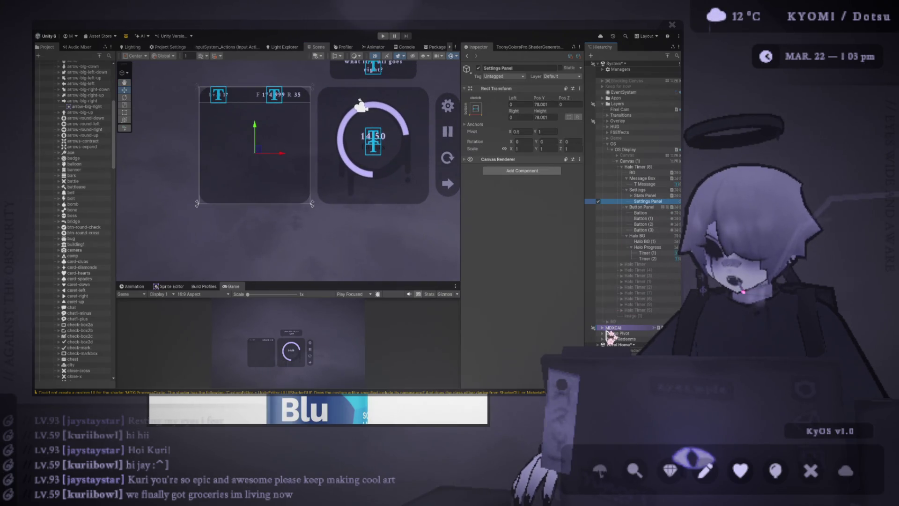
{"action": "key", "text": "ctrl+z"}
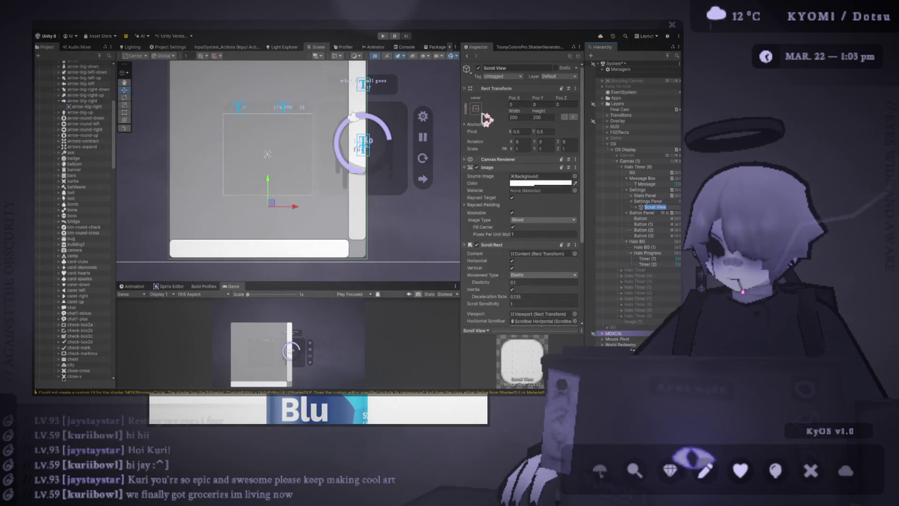
- Set the Scroll View's Rect Transform Top, Right and Bottom offsets to 0
{"action": "left_click", "coordinate": [511, 88]}
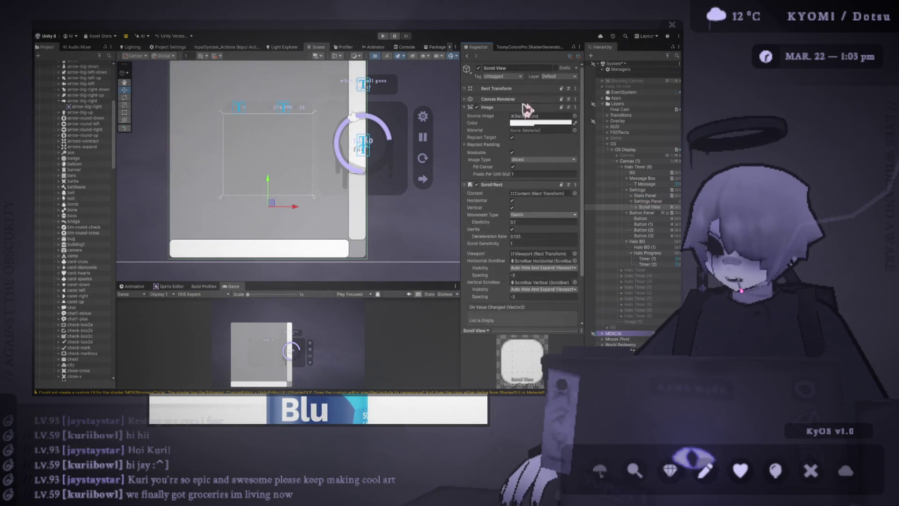
{"action": "left_click", "coordinate": [518, 104]}
{"action": "left_click", "coordinate": [524, 88]}
{"action": "left_click", "coordinate": [542, 104]}
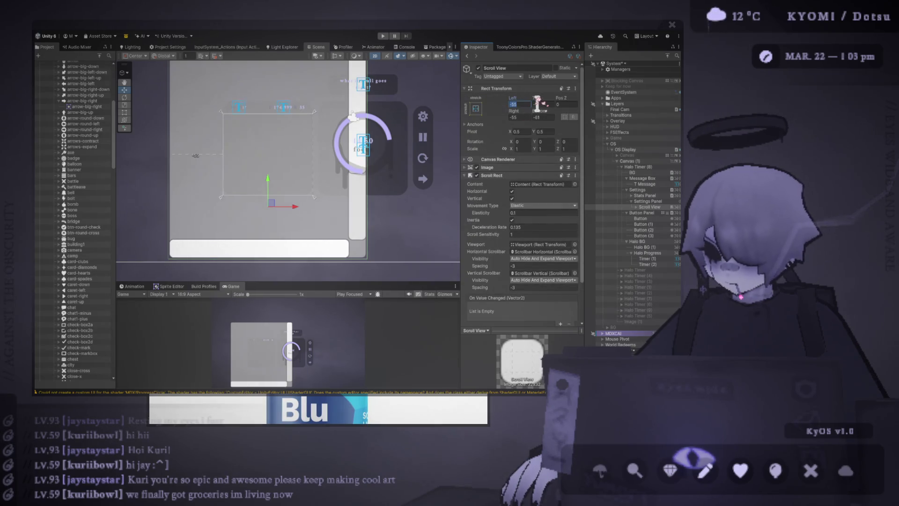
{"action": "type", "text": "0"}
{"action": "left_click", "coordinate": [517, 117]}
{"action": "type", "text": "0"}
{"action": "left_click", "coordinate": [544, 117]}
{"action": "type", "text": "0"}
- Expand the Scroll View's children and delete Scrollbar Horizontal
{"action": "double_click", "coordinate": [650, 207]}
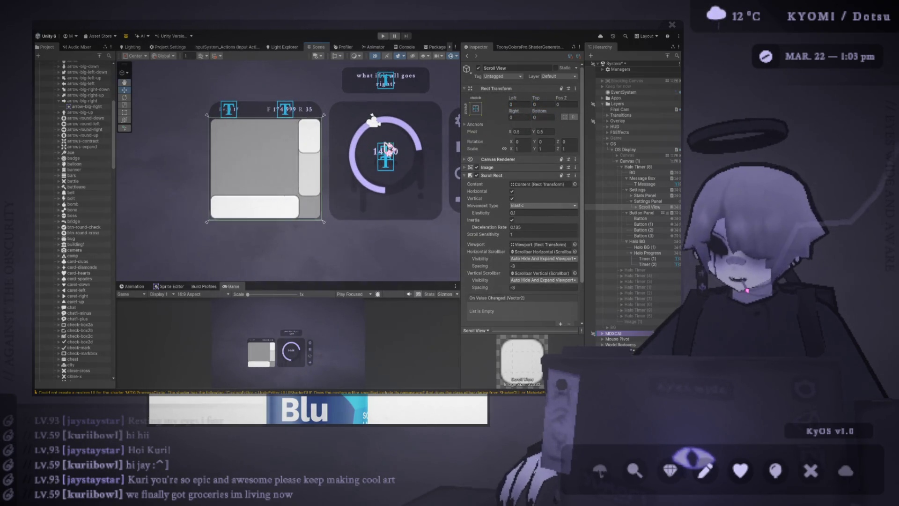
{"action": "key", "text": "Right"}
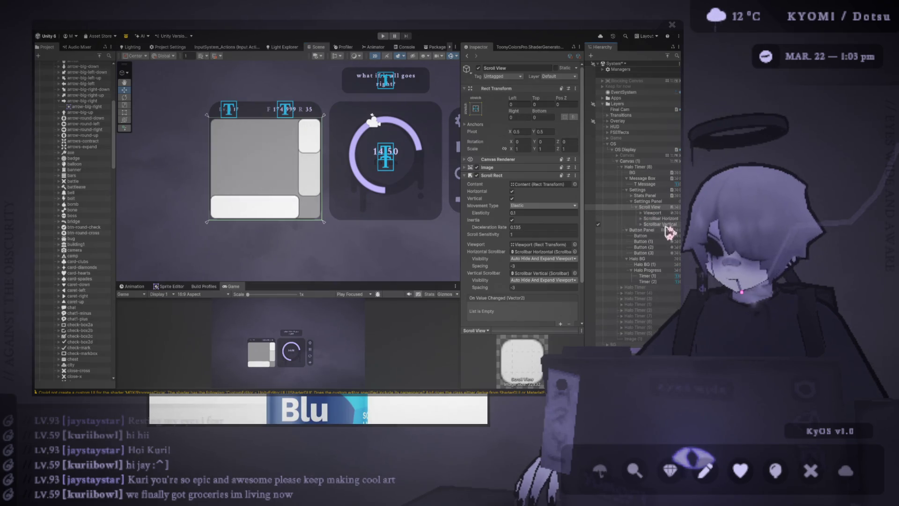
{"action": "left_click", "coordinate": [660, 224]}
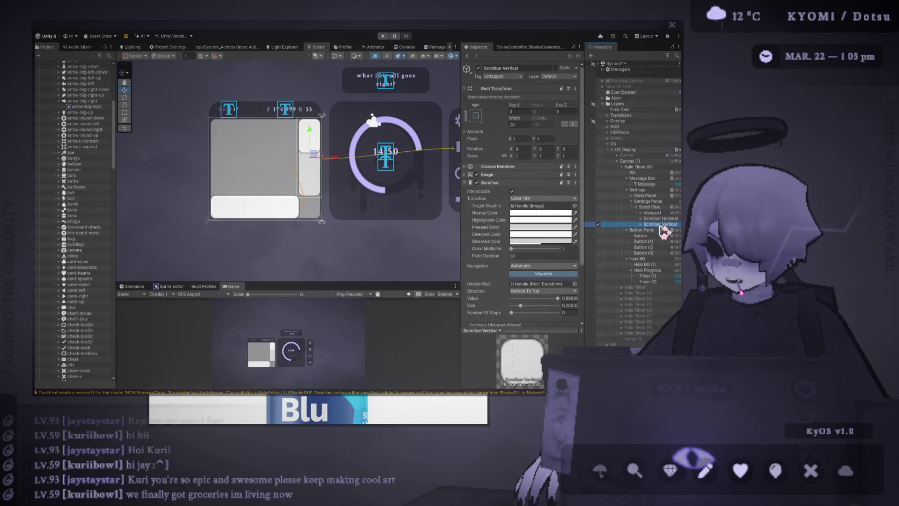
{"action": "key", "text": "Up"}
{"action": "key", "text": "Delete"}
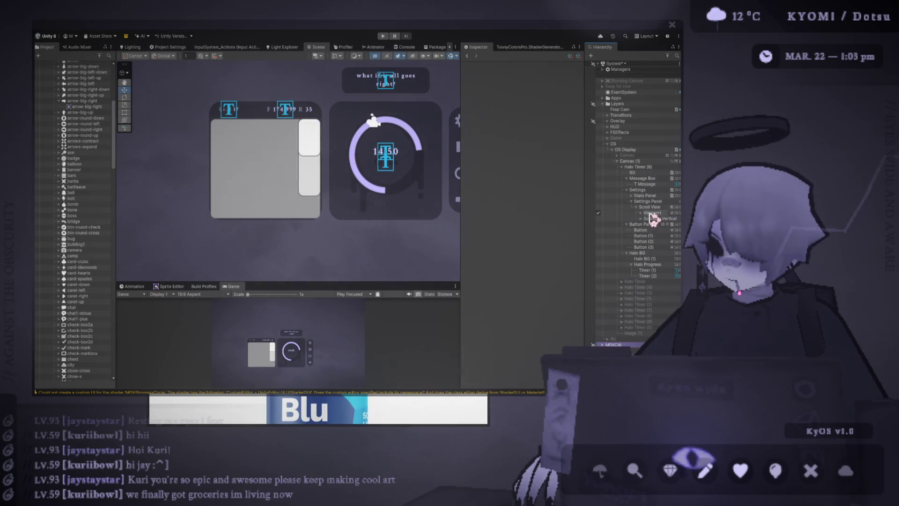
- Inspect the Scroll View's Scroll Rect, then the Viewport and Scrollbar Vertical settings
{"action": "left_click", "coordinate": [652, 213]}
{"action": "left_click", "coordinate": [651, 207]}
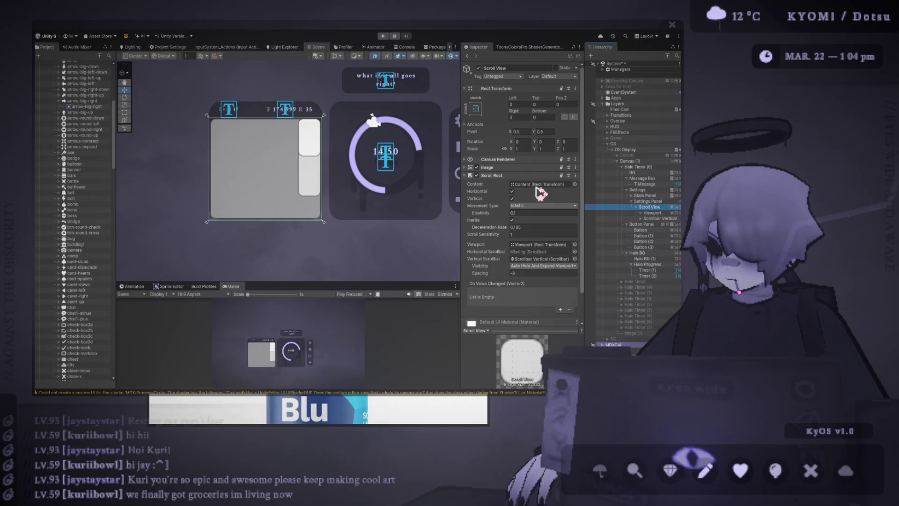
{"action": "left_click", "coordinate": [398, 281]}
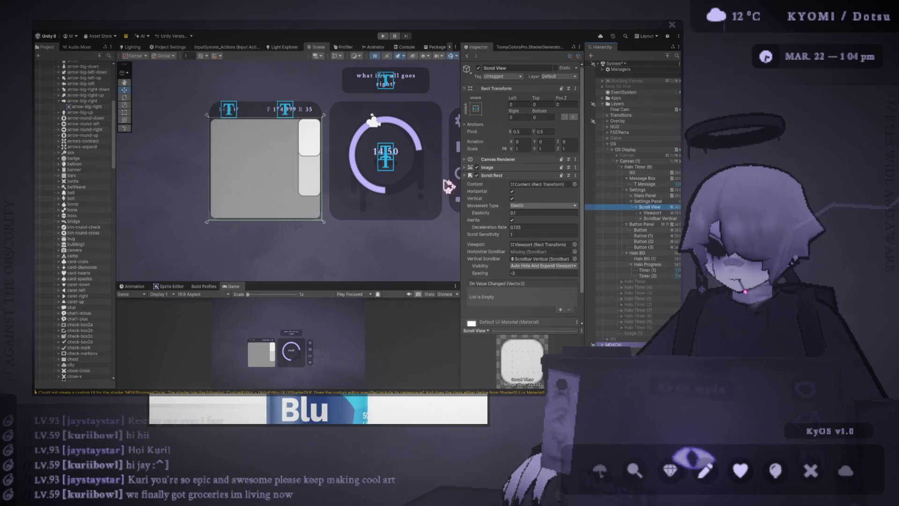
{"action": "left_click", "coordinate": [653, 214]}
{"action": "left_click", "coordinate": [658, 219]}
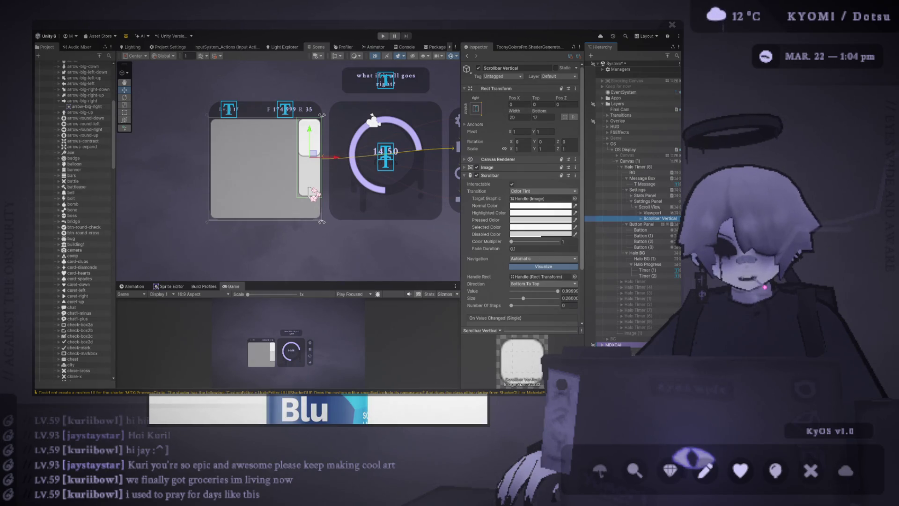
- Stretch the scrollbar to the track bottom and move it to the panel's left edge (Pos X ≈ -92.7)
{"action": "left_click", "coordinate": [125, 113]}
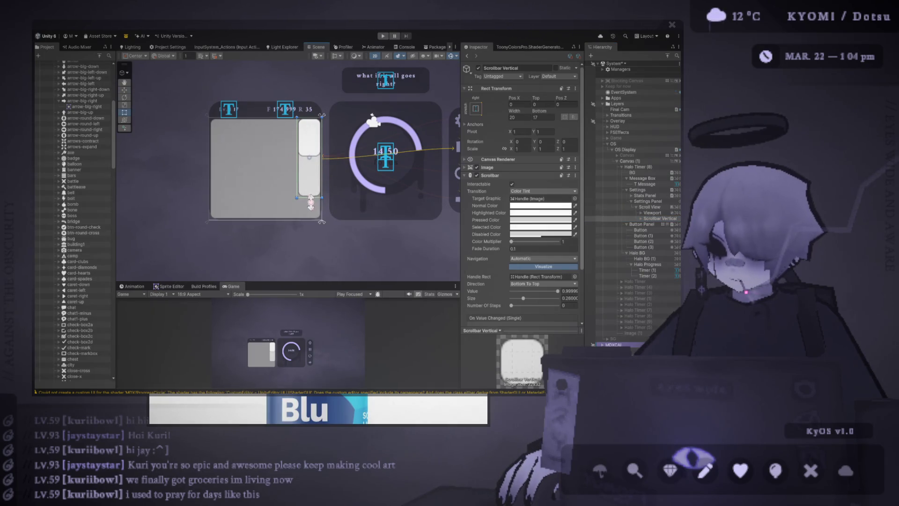
{"action": "left_click_drag", "start_coordinate": [310, 202], "coordinate": [310, 219]}
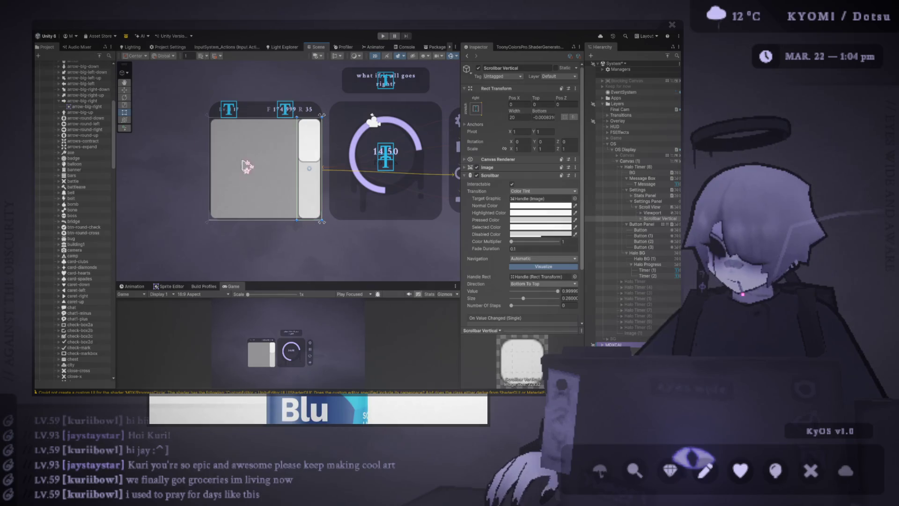
{"action": "left_click", "coordinate": [124, 90]}
{"action": "mouse_move", "coordinate": [328, 173]}
{"action": "left_mouse_down"}
{"action": "mouse_move", "coordinate": [206, 185]}
{"action": "mouse_move", "coordinate": [214, 181]}
{"action": "left_mouse_up"}
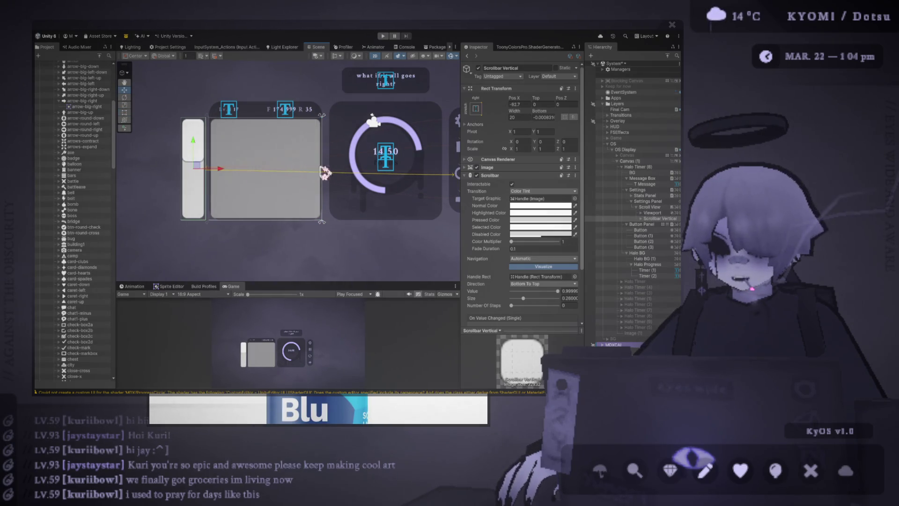
{"action": "left_click", "coordinate": [660, 213]}
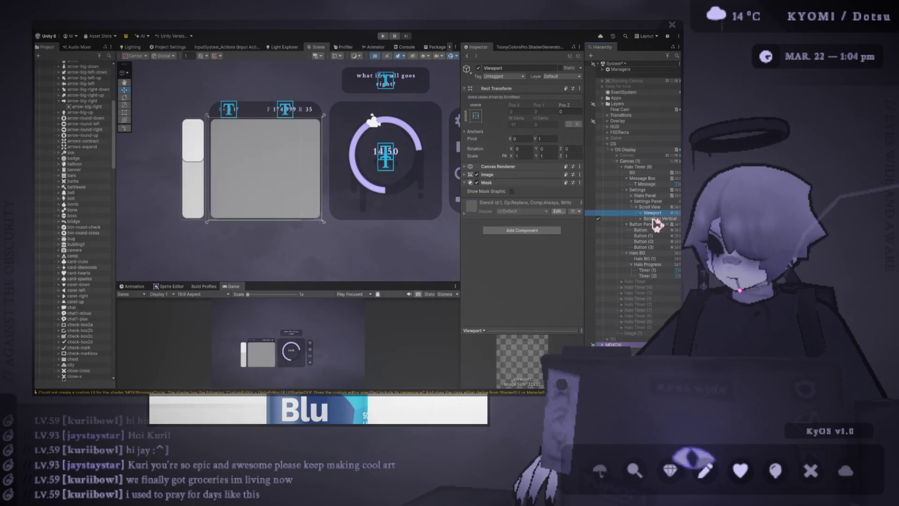
- Drag the Viewport's right edge inward with the Rect tool to narrow the masked area
{"action": "left_click", "coordinate": [124, 112]}
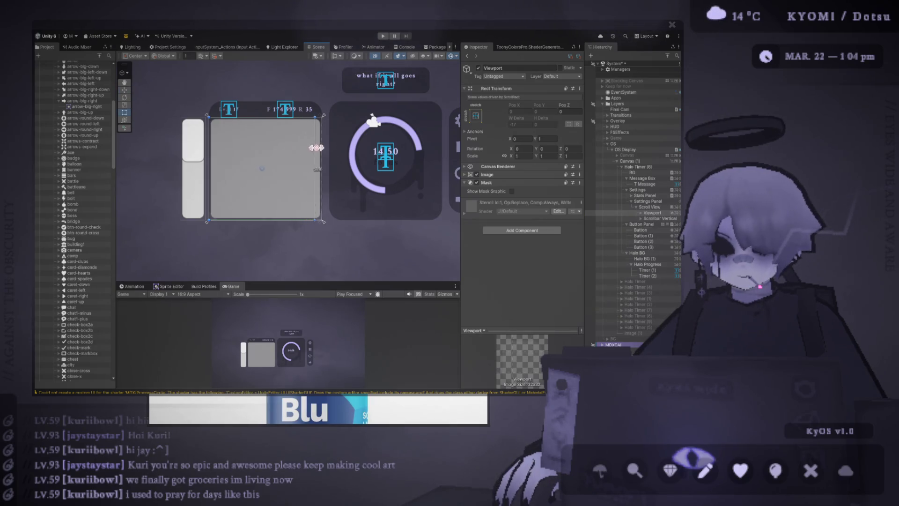
{"action": "left_click_drag", "start_coordinate": [320, 148], "coordinate": [323, 151]}
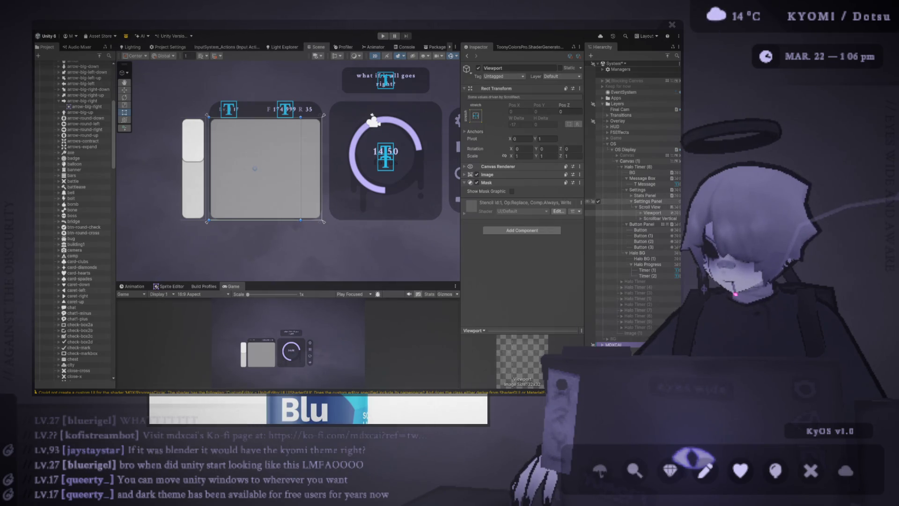
- Try widening Content past its right edge, then undo the resize
{"action": "left_click", "coordinate": [641, 213]}
{"action": "left_click", "coordinate": [654, 218]}
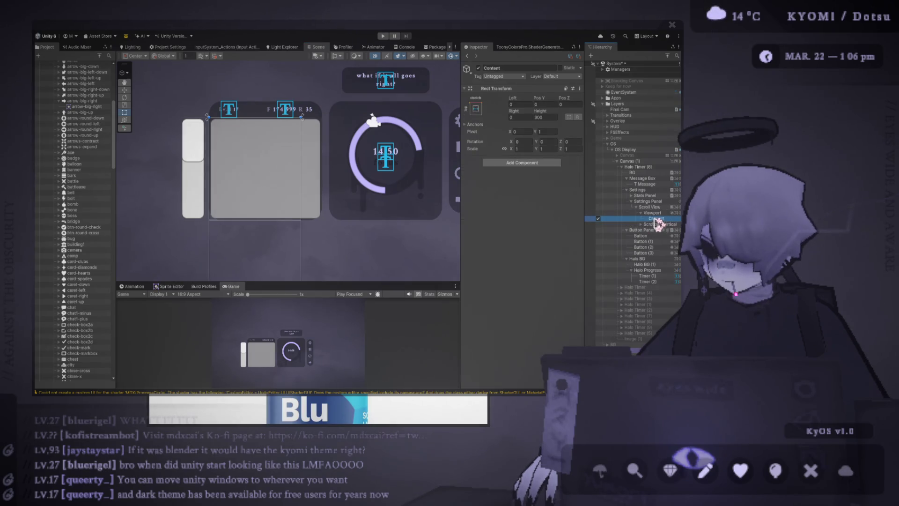
{"action": "left_click_drag", "start_coordinate": [302, 162], "coordinate": [321, 164]}
{"action": "key", "text": "ctrl+z"}
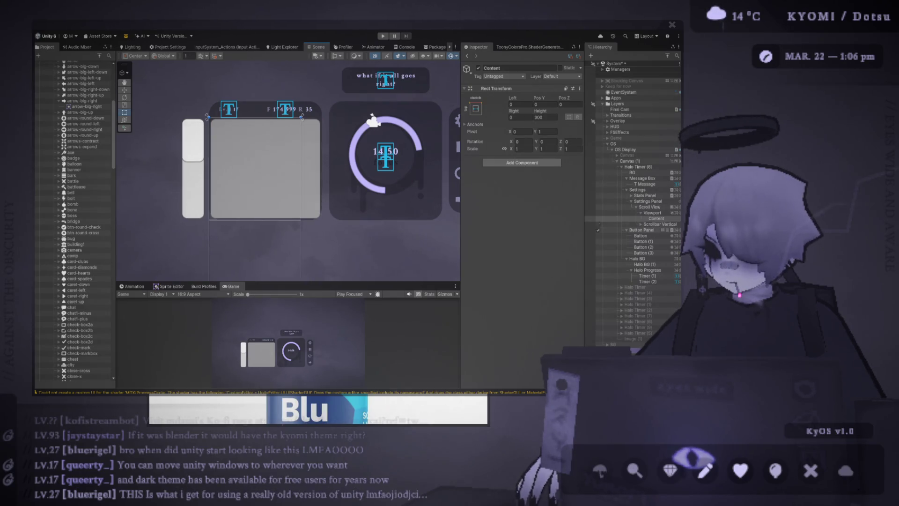
{"action": "left_click", "coordinate": [667, 214]}
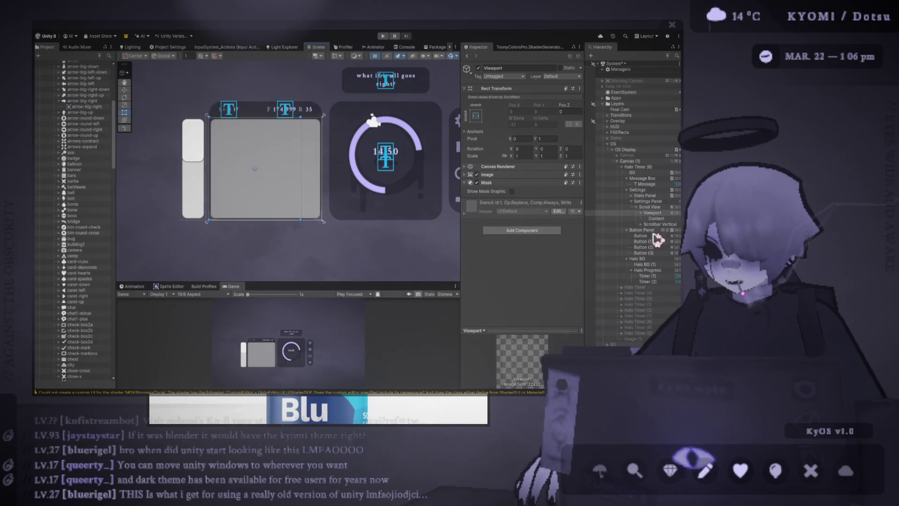
- Change the Scroll View's vertical scrollbar Spacing from -3 to 0
{"action": "left_click", "coordinate": [657, 206]}
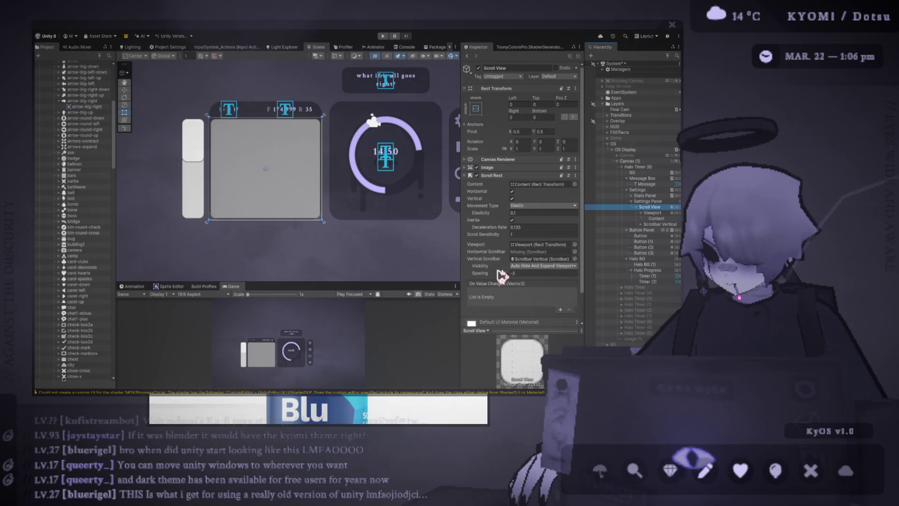
{"action": "left_click", "coordinate": [524, 273]}
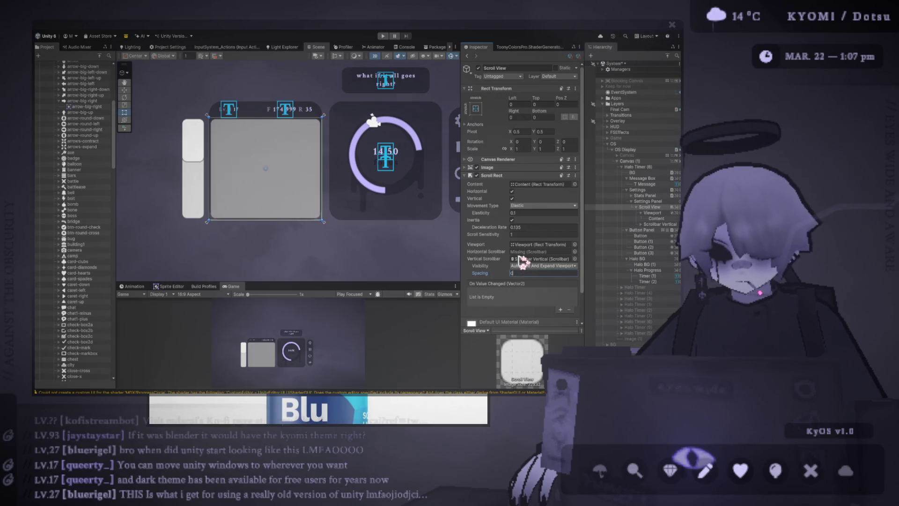
{"action": "left_click", "coordinate": [652, 201]}
{"action": "left_click", "coordinate": [656, 207]}
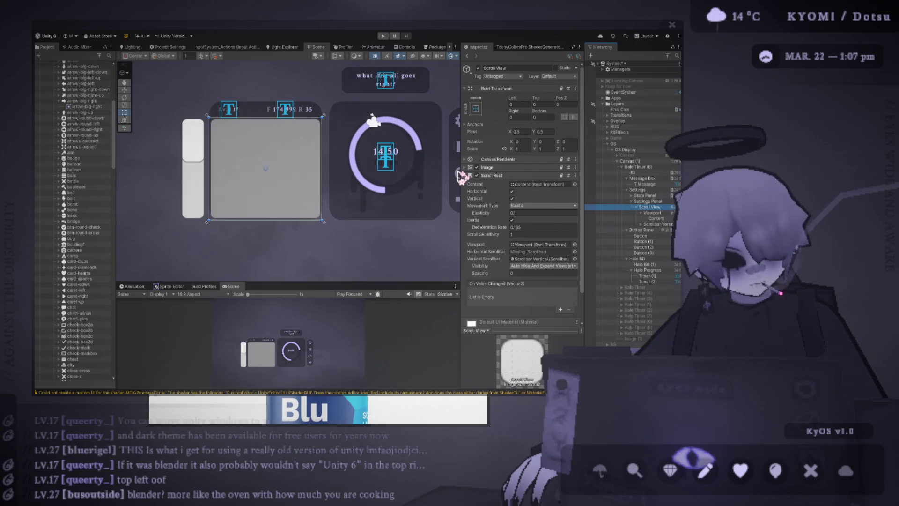
- Pan the Scene view to bring the button column beside the timer into view
{"action": "mouse_move", "coordinate": [462, 177]}
{"action": "left_mouse_down"}
{"action": "mouse_move", "coordinate": [425, 193]}
{"action": "mouse_move", "coordinate": [440, 185]}
{"action": "left_mouse_up"}
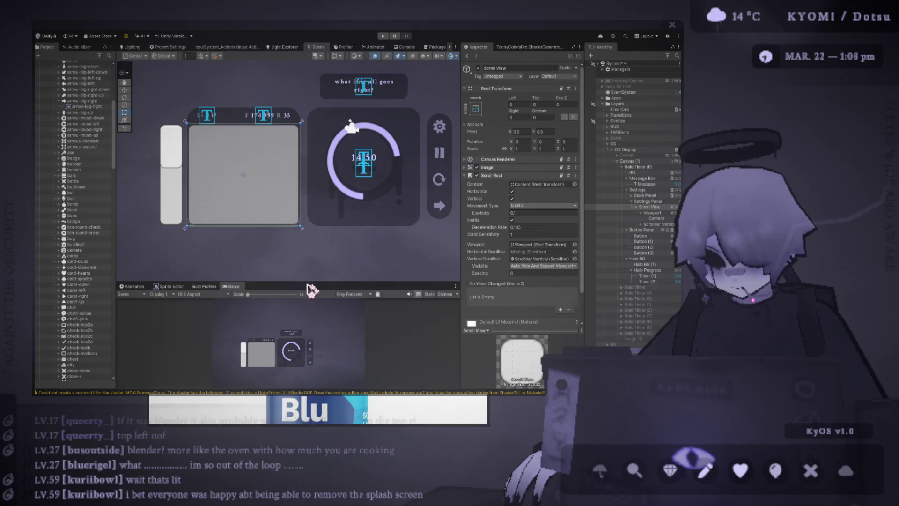
{"action": "left_click", "coordinate": [653, 213]}
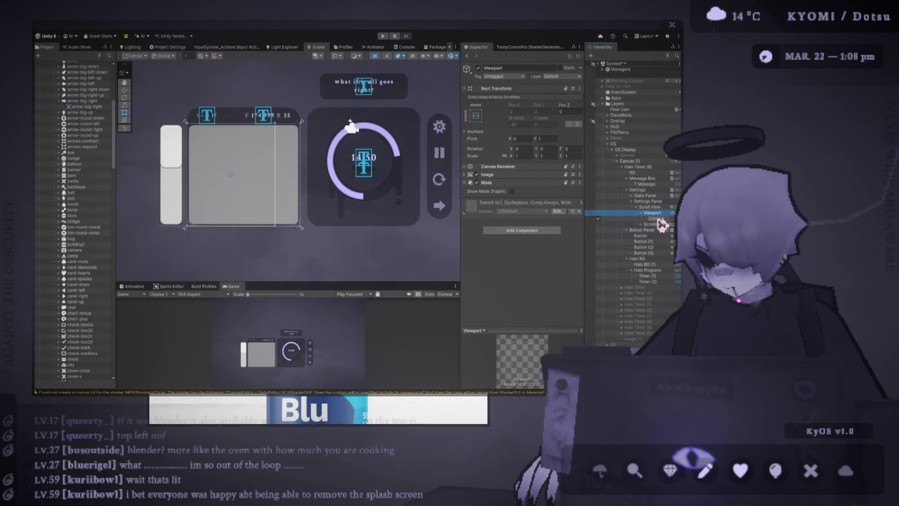
{"action": "left_click", "coordinate": [656, 207]}
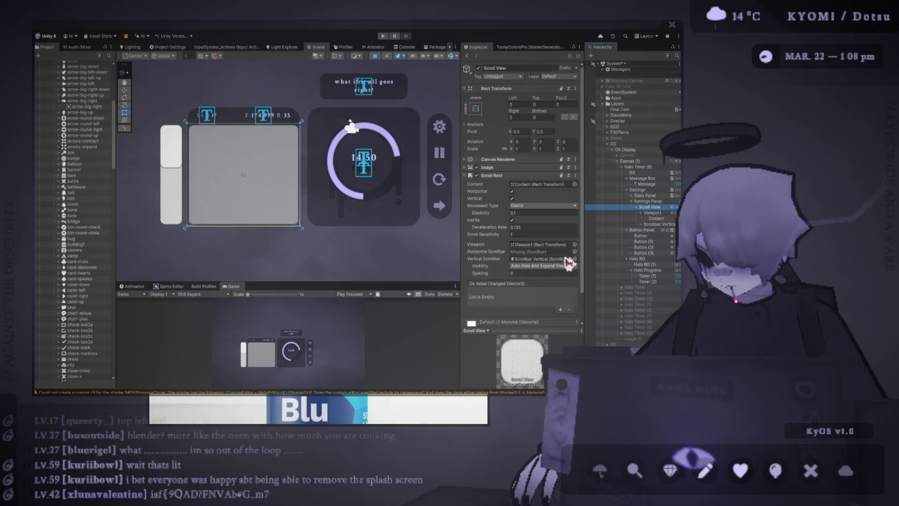
{"action": "left_click", "coordinate": [651, 213]}
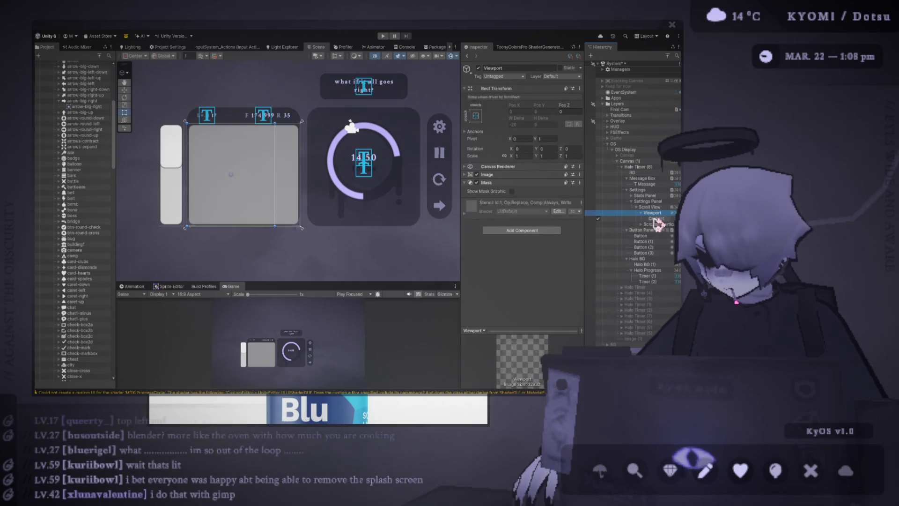
{"action": "left_click", "coordinate": [283, 180]}
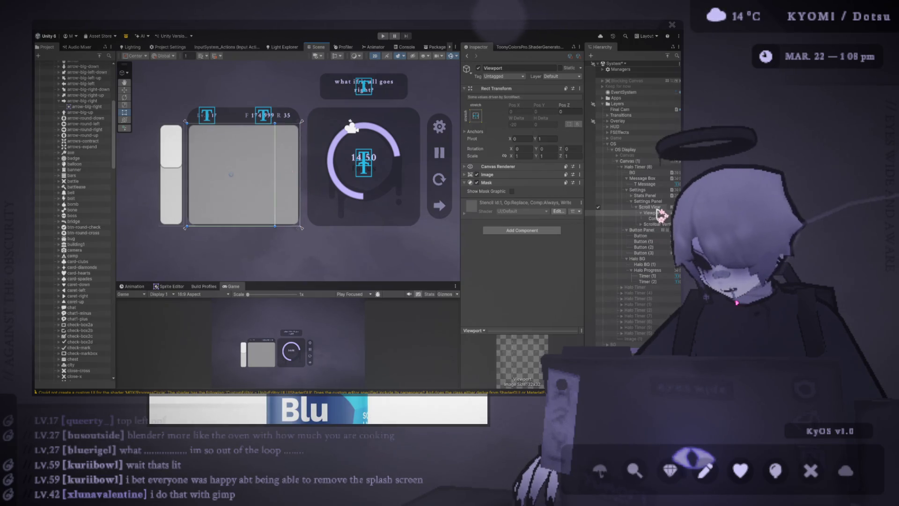
{"action": "left_click", "coordinate": [477, 175]}
{"action": "left_click", "coordinate": [477, 174]}
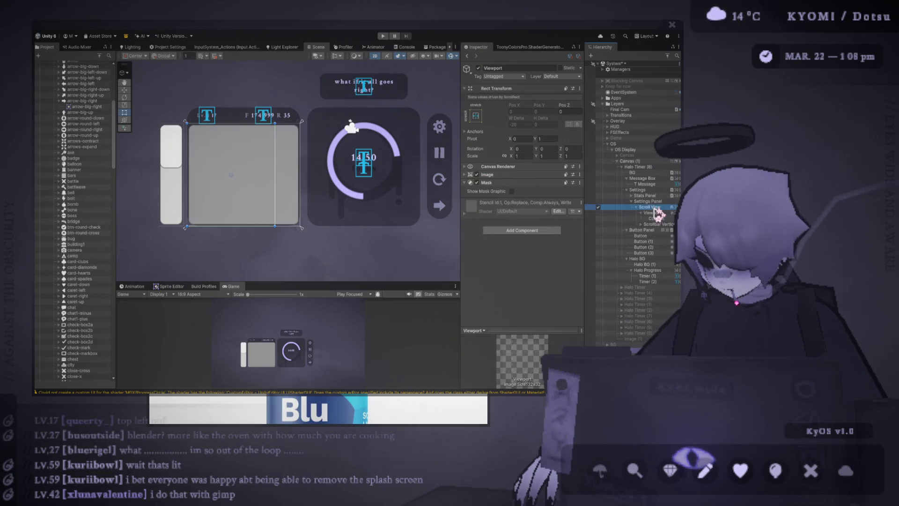
{"action": "left_click", "coordinate": [601, 207]}
{"action": "scroll", "coordinate": [558, 229], "scroll_direction": "down", "scroll_amount": 2}
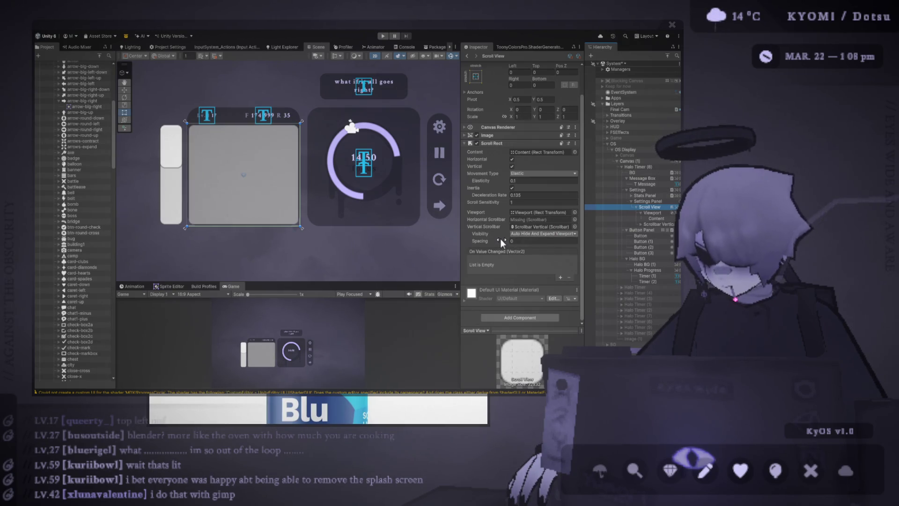
- Turn off Horizontal scrolling in the Scroll View's Scroll Rect so it scrolls vertically only
{"action": "left_click", "coordinate": [513, 159]}
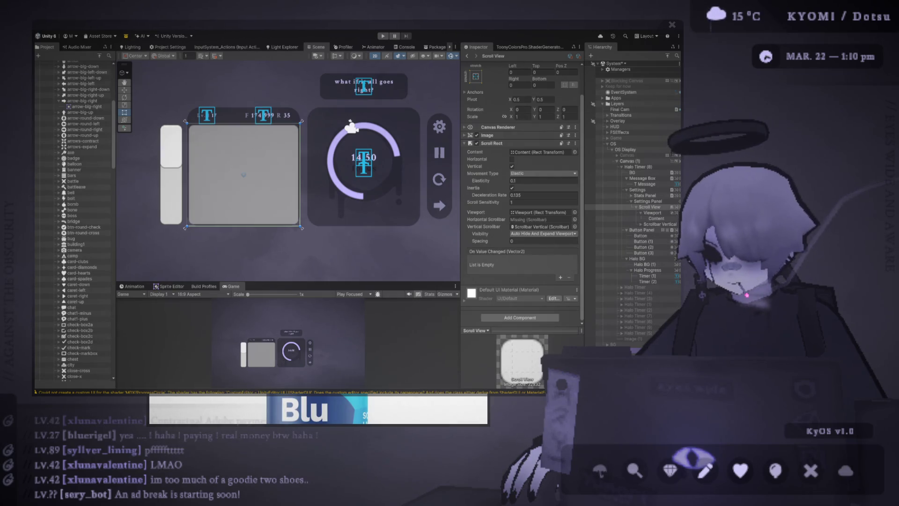
- Drag the Scene/Game splitter upward so the Game view is taller
{"action": "left_click_drag", "start_coordinate": [252, 282], "coordinate": [252, 264]}
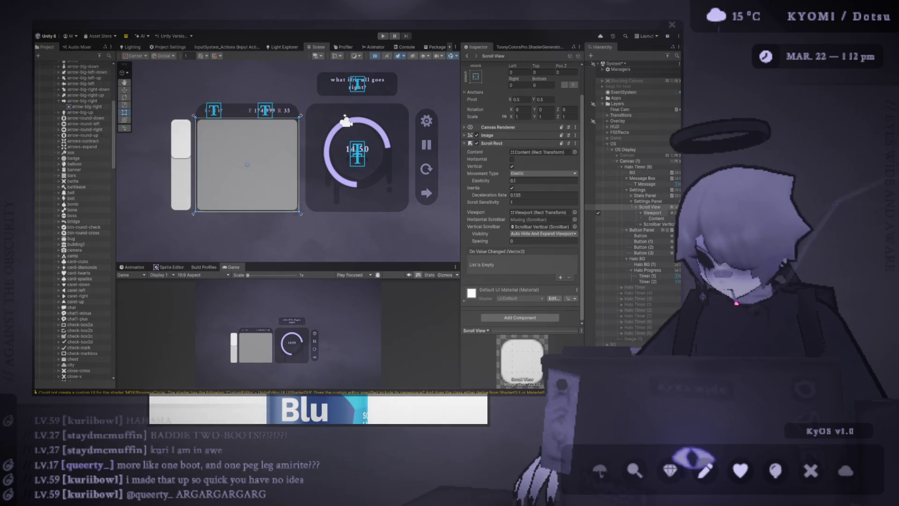
- Uncheck the Viewport's Image component, then reselect Scroll View and Viewport to see the Mask warning
{"action": "left_click", "coordinate": [655, 213]}
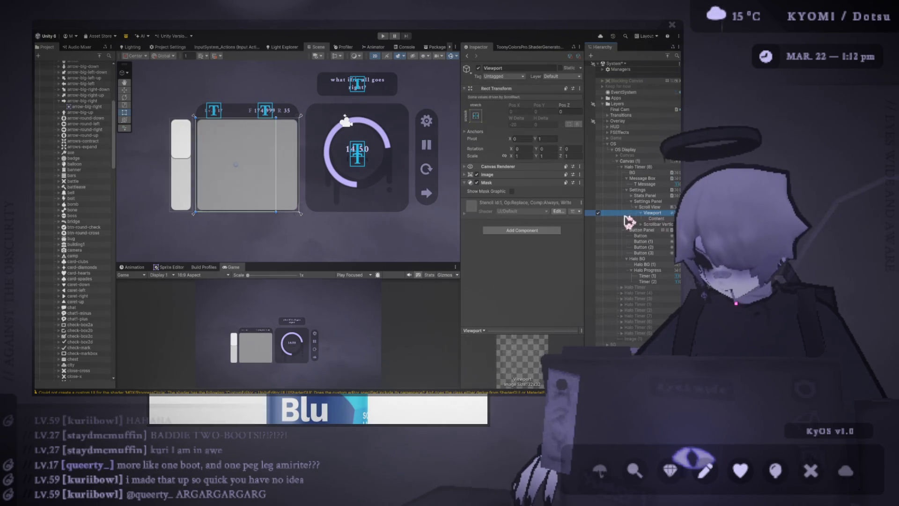
{"action": "left_click", "coordinate": [477, 175]}
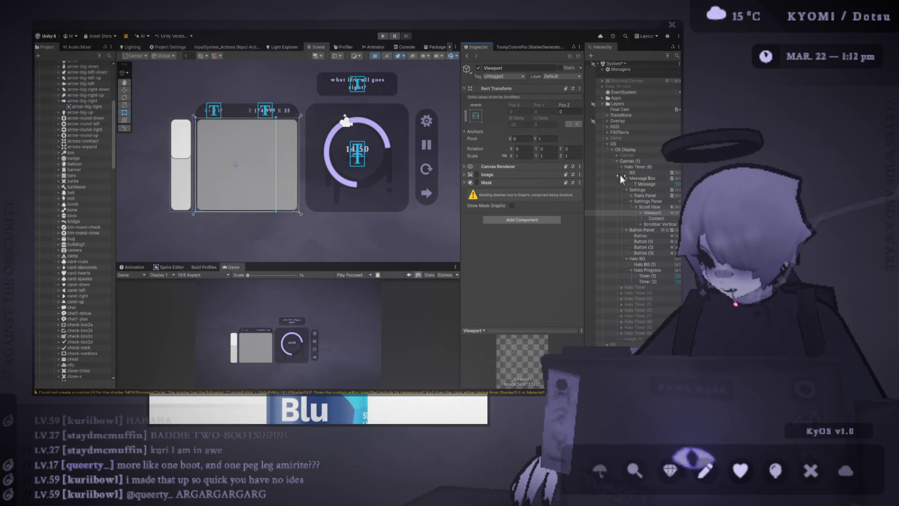
{"action": "left_click", "coordinate": [651, 206]}
{"action": "scroll", "coordinate": [546, 252], "scroll_direction": "down", "scroll_amount": 2}
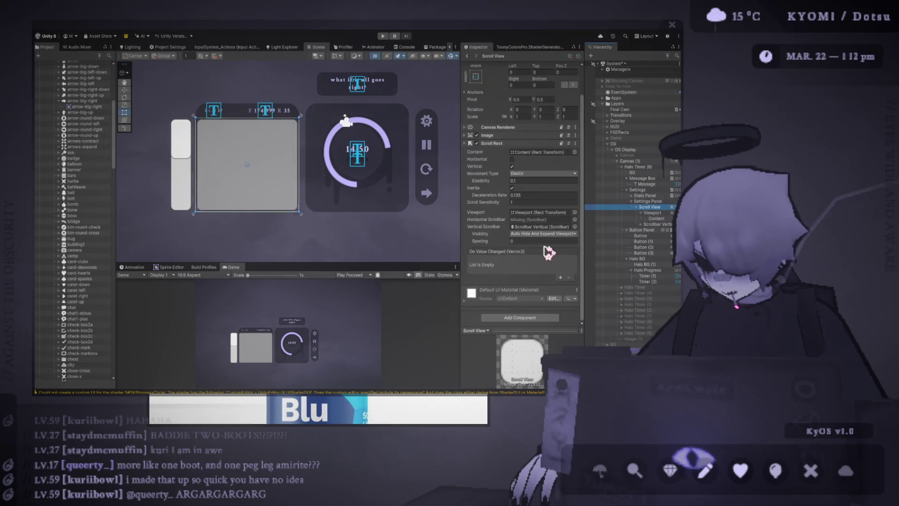
{"action": "left_click", "coordinate": [655, 212]}
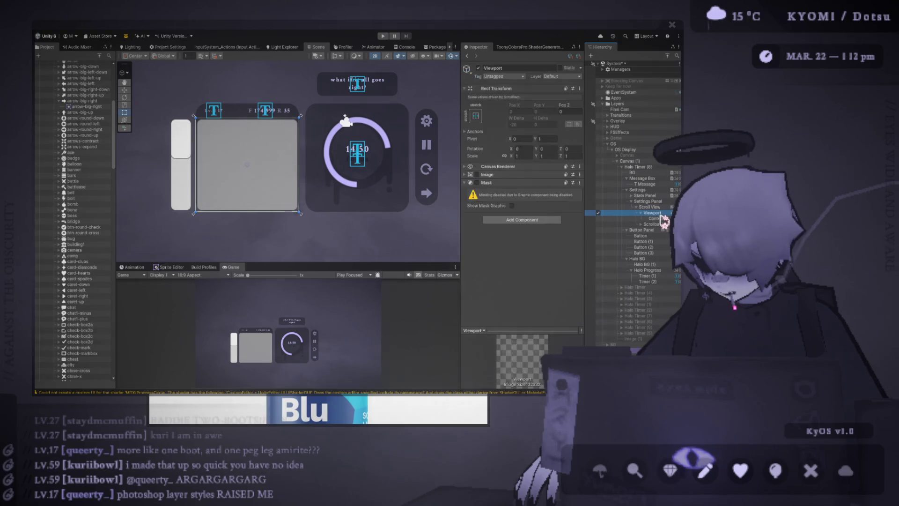
- Inspect Content and Scrollbar Vertical, nudge the Size slider, then undo to keep 0.26
{"action": "left_click", "coordinate": [660, 218]}
{"action": "left_click", "coordinate": [664, 224]}
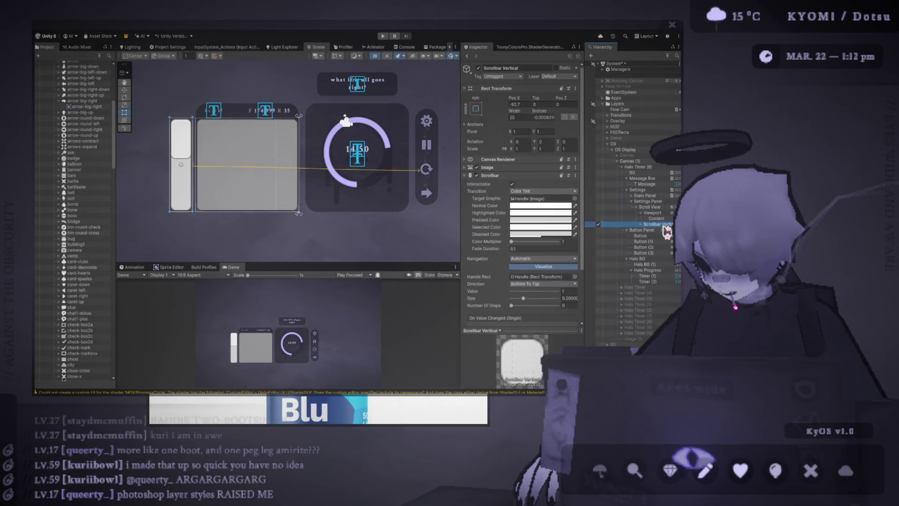
{"action": "scroll", "coordinate": [524, 262], "scroll_direction": "down", "scroll_amount": 2}
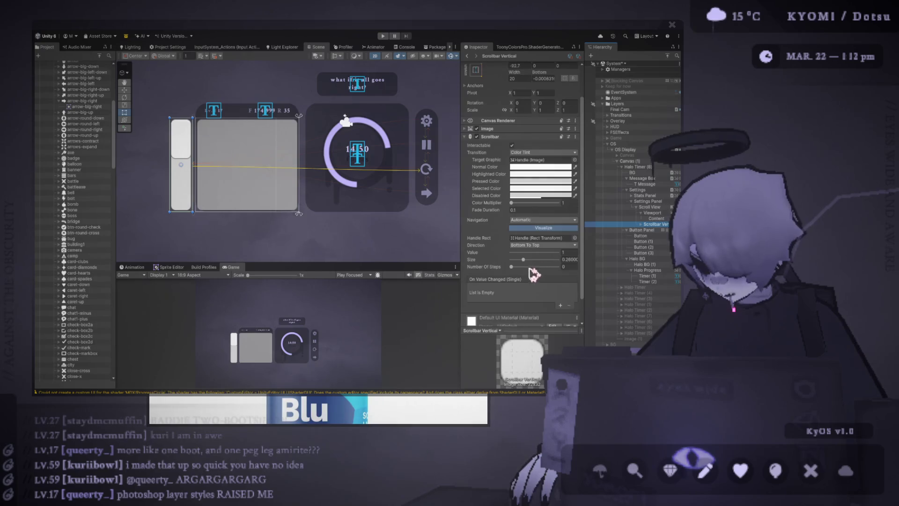
{"action": "left_click_drag", "start_coordinate": [524, 260], "coordinate": [517, 260]}
{"action": "key", "text": "ctrl+z"}
{"action": "scroll", "coordinate": [556, 267], "scroll_direction": "down", "scroll_amount": 2}
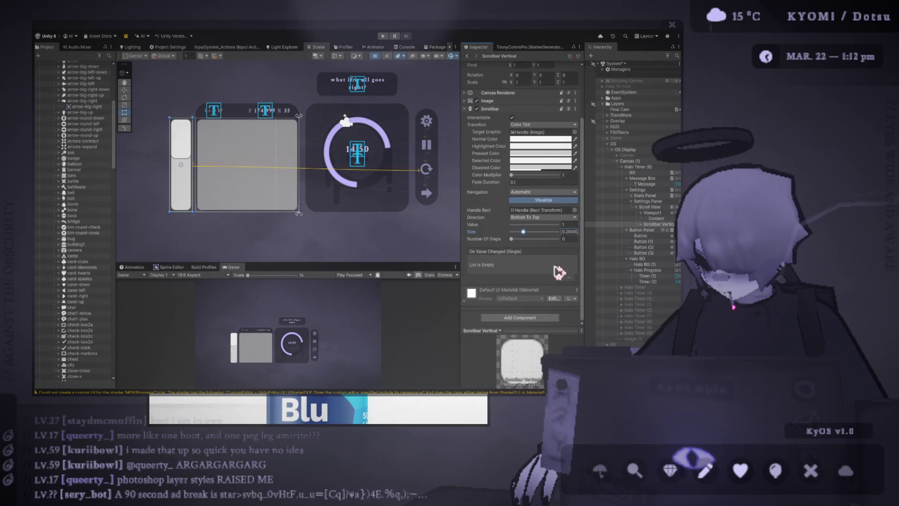
- Expand Scrollbar Vertical and Sliding Area to list the Handle, then reselect Content and Viewport
{"action": "left_click", "coordinate": [641, 224]}
{"action": "left_click", "coordinate": [649, 230]}
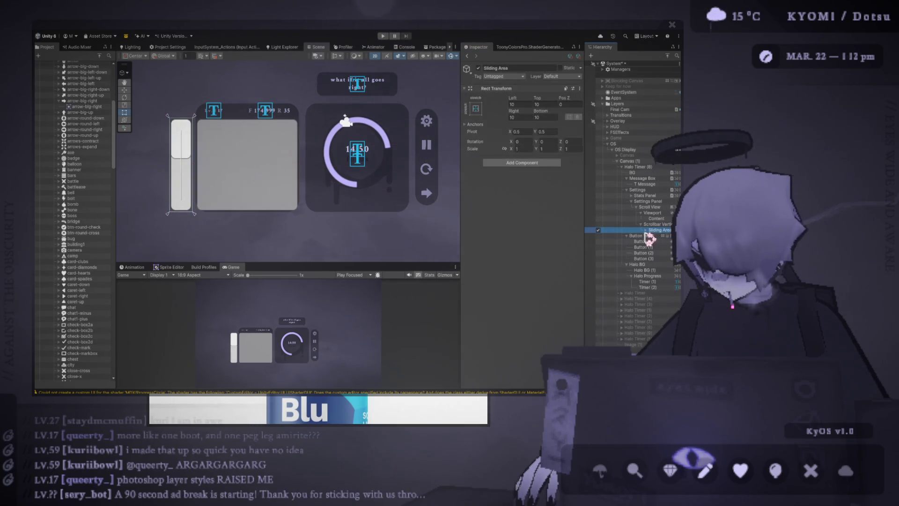
{"action": "left_click", "coordinate": [645, 230]}
{"action": "left_click", "coordinate": [656, 219]}
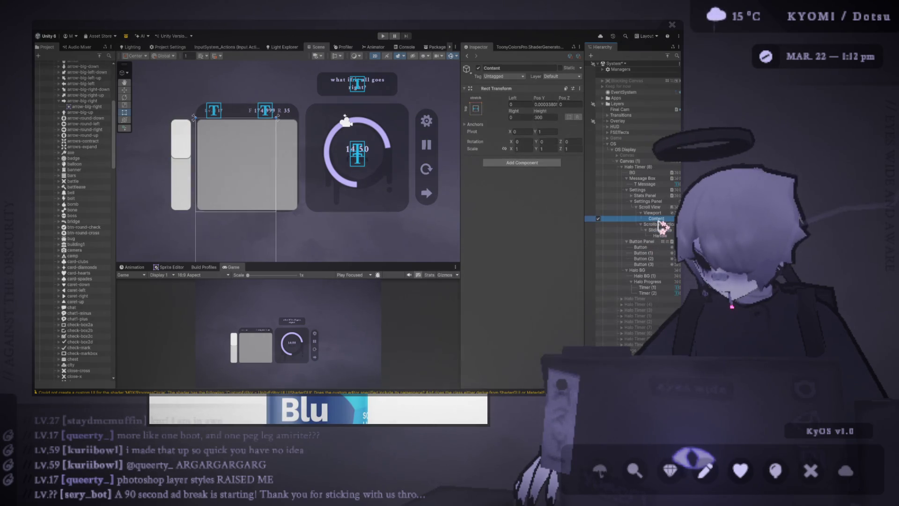
{"action": "left_click", "coordinate": [653, 213]}
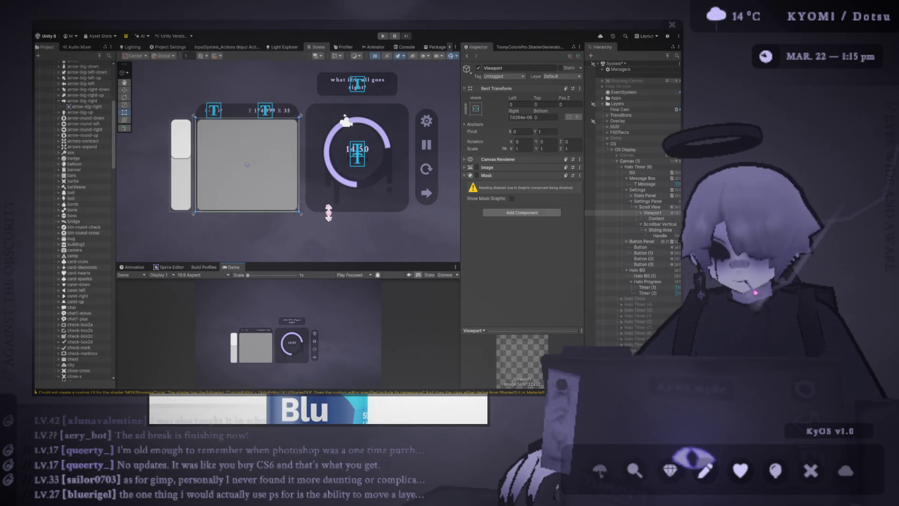
{"action": "left_click", "coordinate": [665, 224]}
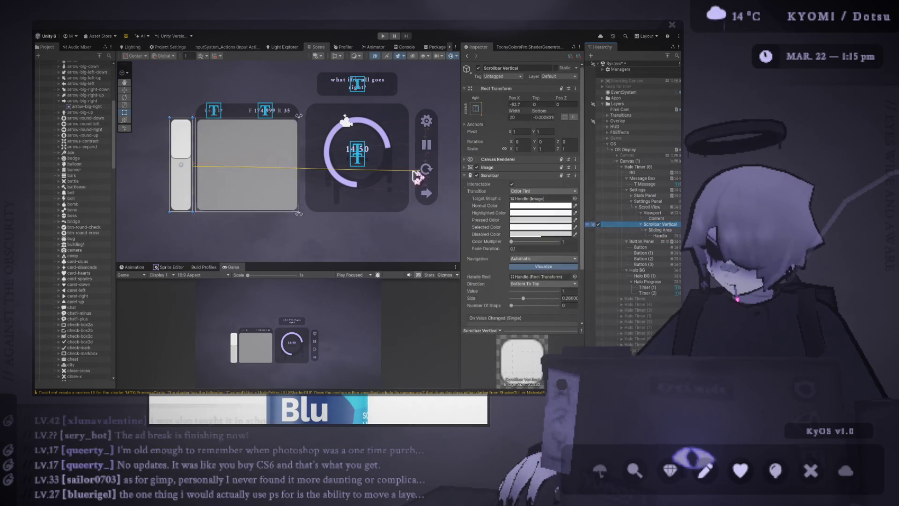
{"action": "key", "text": "f"}
{"action": "scroll", "coordinate": [262, 157], "scroll_direction": "up", "scroll_amount": 2}
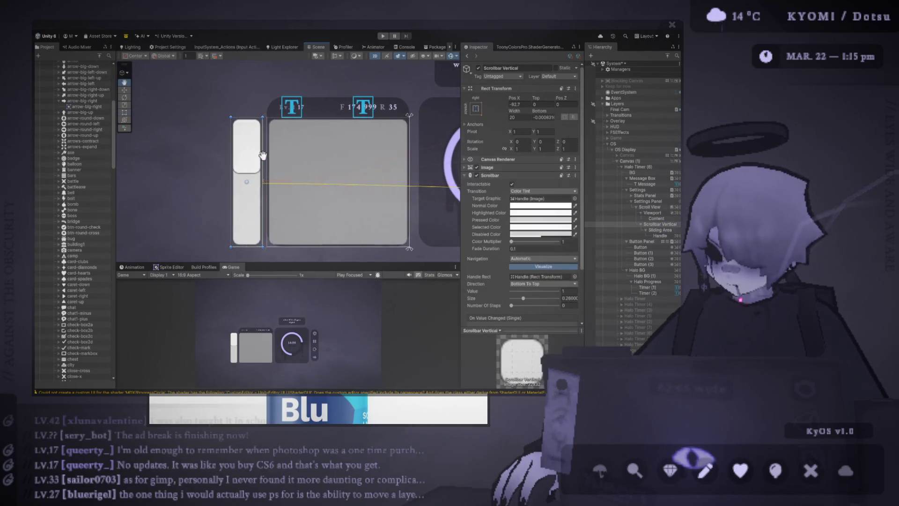
{"action": "left_click_drag", "start_coordinate": [267, 154], "coordinate": [258, 156]}
{"action": "key", "text": "ctrl+z"}
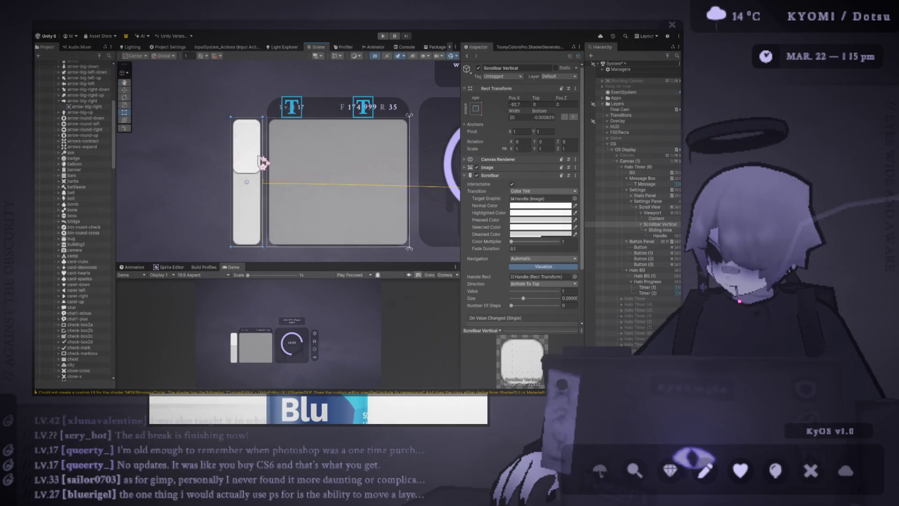
{"action": "left_click_drag", "start_coordinate": [521, 111], "coordinate": [429, 112]}
{"action": "key", "text": "ctrl+z"}
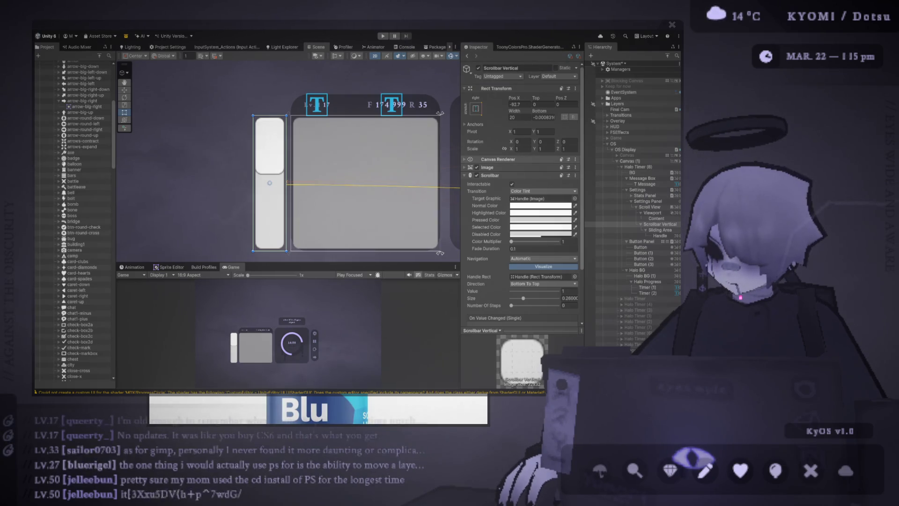
- Try Pos X 5 and a Top offset of 0 on the scrollbar, then undo
{"action": "left_click", "coordinate": [519, 105]}
{"action": "type", "text": "5"}
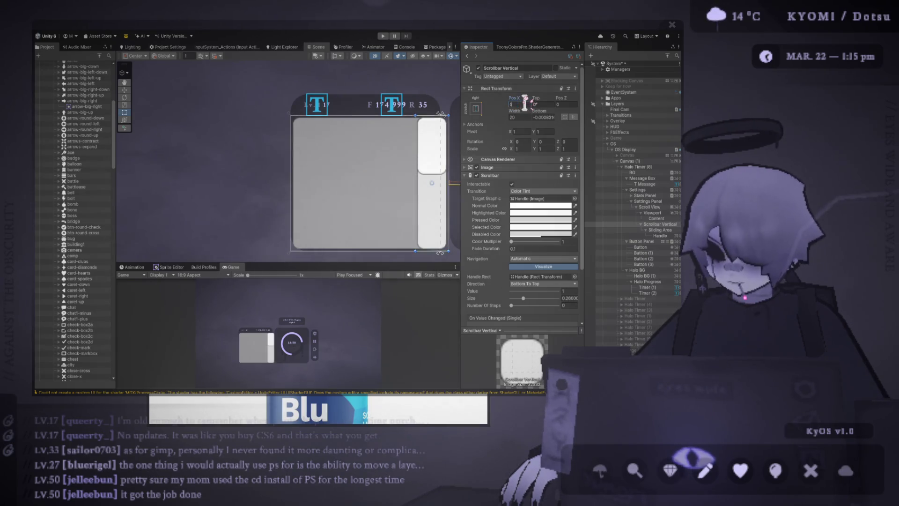
{"action": "left_click", "coordinate": [543, 104]}
{"action": "type", "text": "10"}
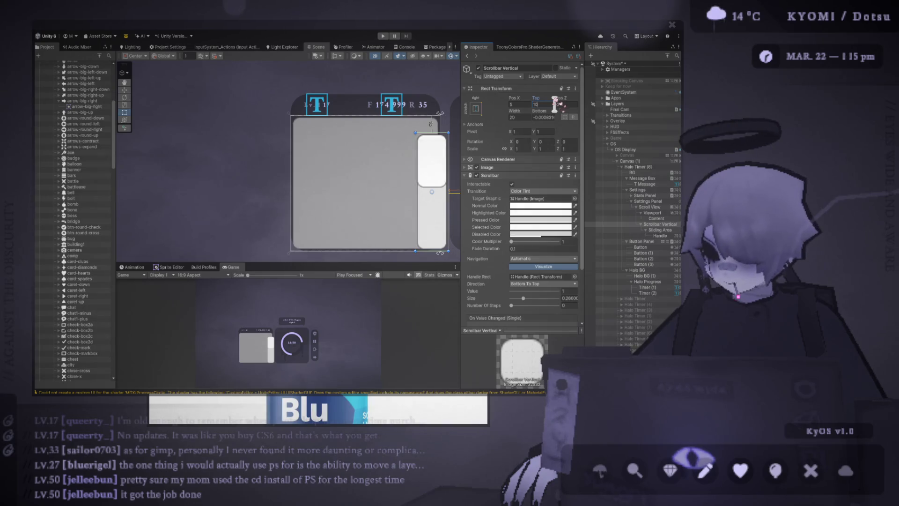
{"action": "key", "text": "BackSpace"}
{"action": "key", "text": "BackSpace"}
{"action": "type", "text": "0"}
{"action": "key", "text": "Return"}
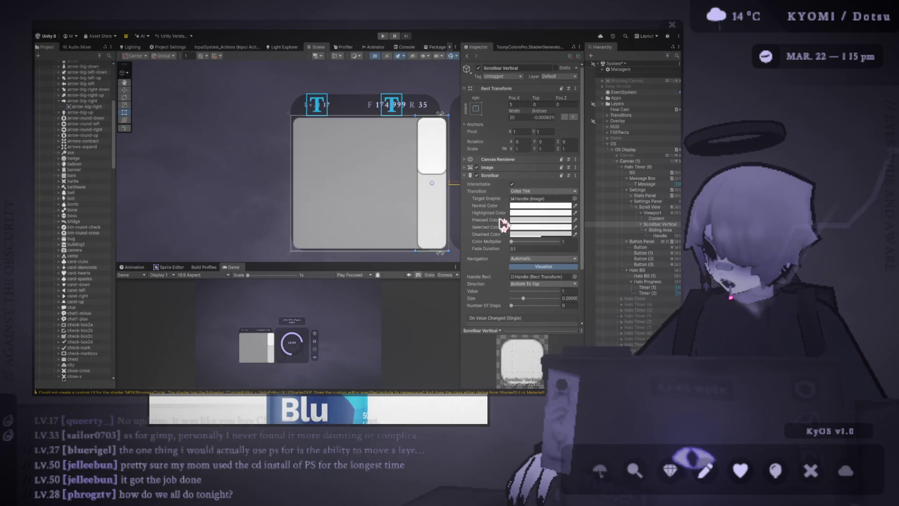
{"action": "key", "text": "ctrl+z"}
- Set the scrollbar's Pos X to 5 with a horizontal Pivot of 0
{"action": "left_click", "coordinate": [521, 104]}
{"action": "type", "text": "5"}
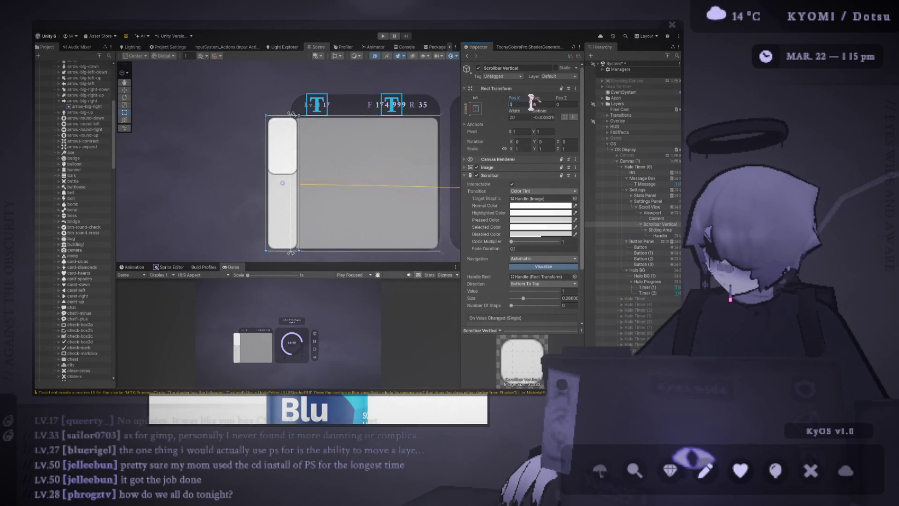
{"action": "left_click", "coordinate": [527, 132]}
{"action": "type", "text": "0"}
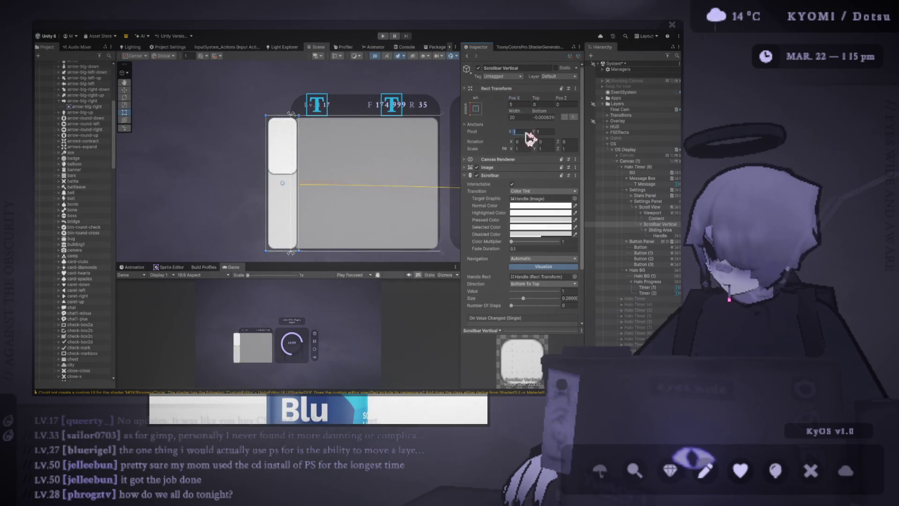
{"action": "left_click", "coordinate": [519, 104]}
{"action": "type", "text": "5"}
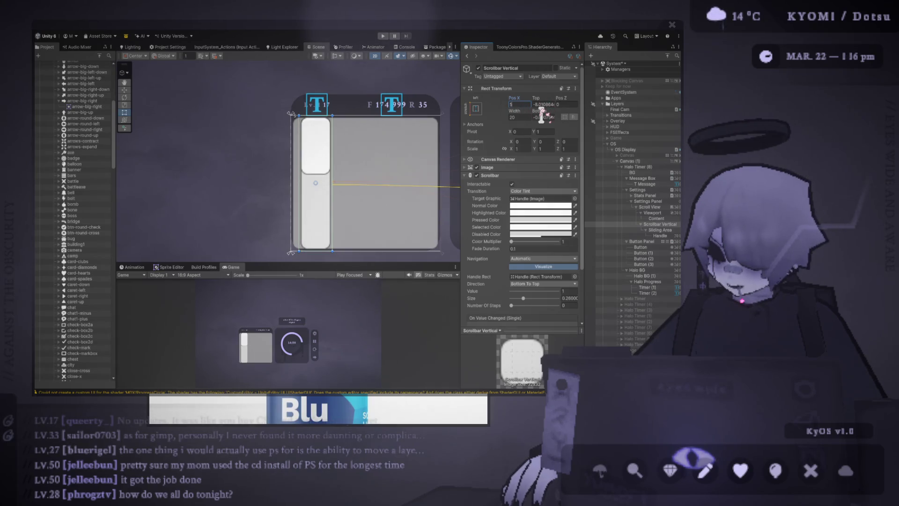
- Zero the Bottom, Top and Pos X values, set Pivot X to 1, and zero Pos X again
{"action": "left_click", "coordinate": [542, 116]}
{"action": "type", "text": "0"}
{"action": "left_click", "coordinate": [544, 104]}
{"action": "type", "text": "0"}
{"action": "left_click", "coordinate": [515, 104]}
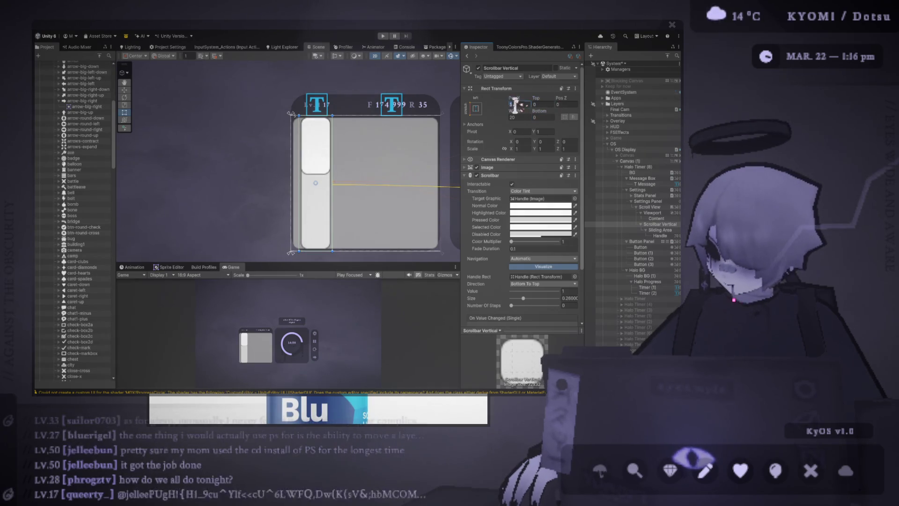
{"action": "type", "text": "0"}
{"action": "left_click", "coordinate": [527, 131]}
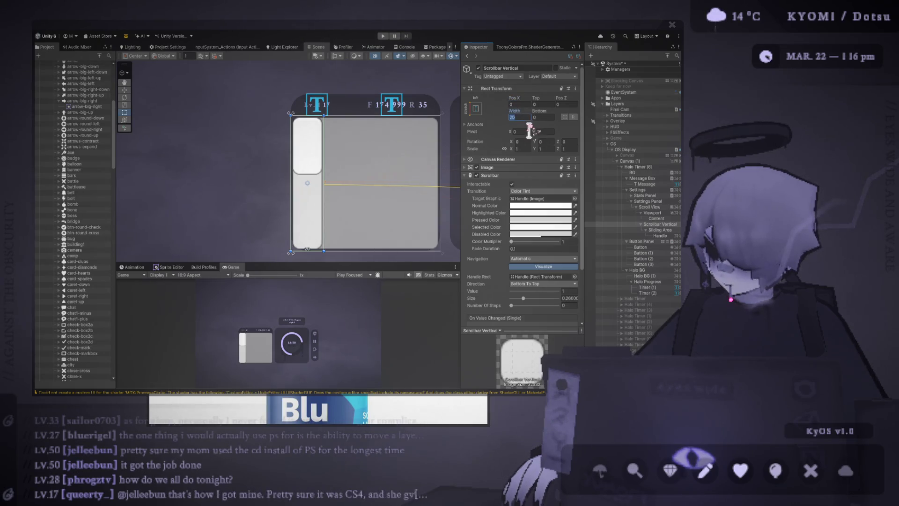
{"action": "type", "text": "1"}
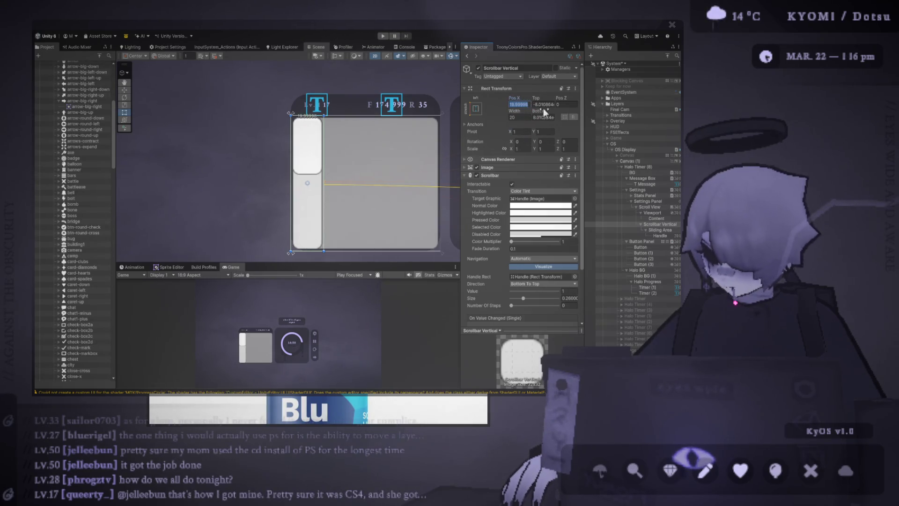
{"action": "left_click", "coordinate": [543, 106]}
{"action": "type", "text": "0"}
{"action": "left_click", "coordinate": [543, 118]}
{"action": "type", "text": "0"}
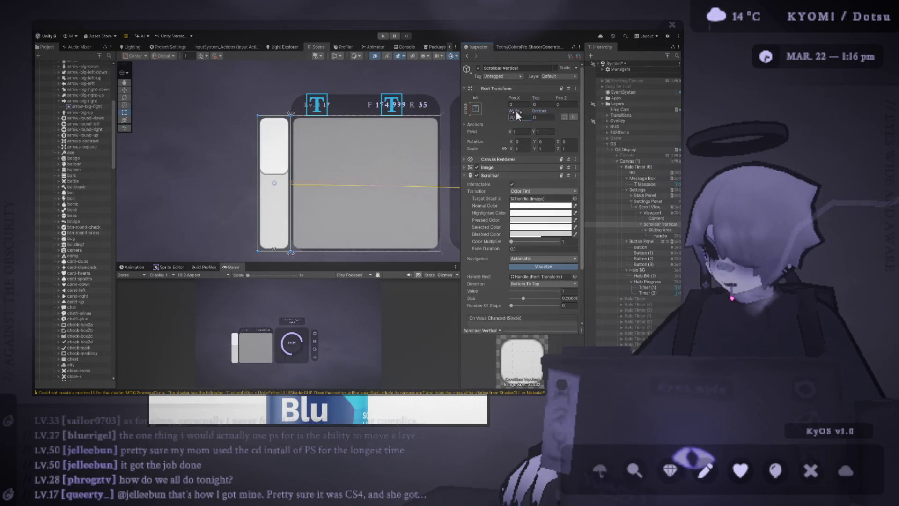
- Set the scrollbar's Width to 5, then change it back to 20
{"action": "left_click_drag", "start_coordinate": [516, 112], "coordinate": [499, 116]}
{"action": "left_click", "coordinate": [522, 117]}
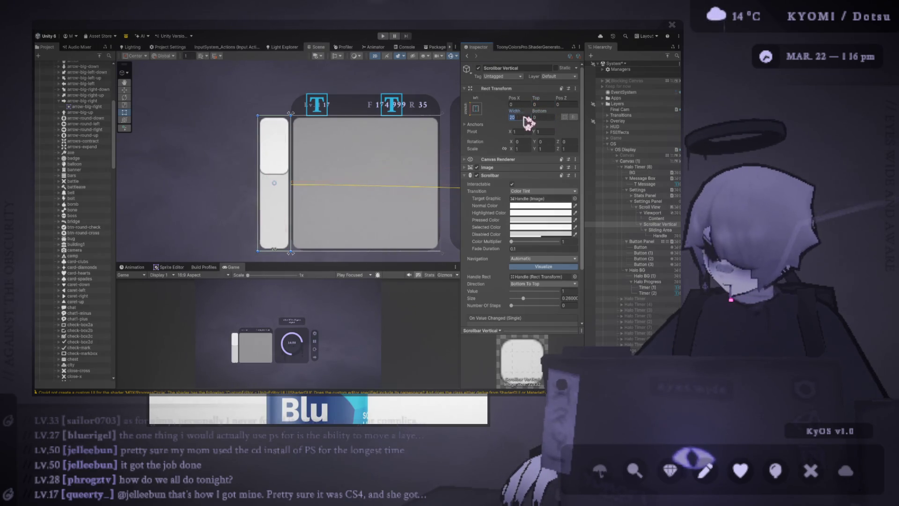
{"action": "type", "text": "5"}
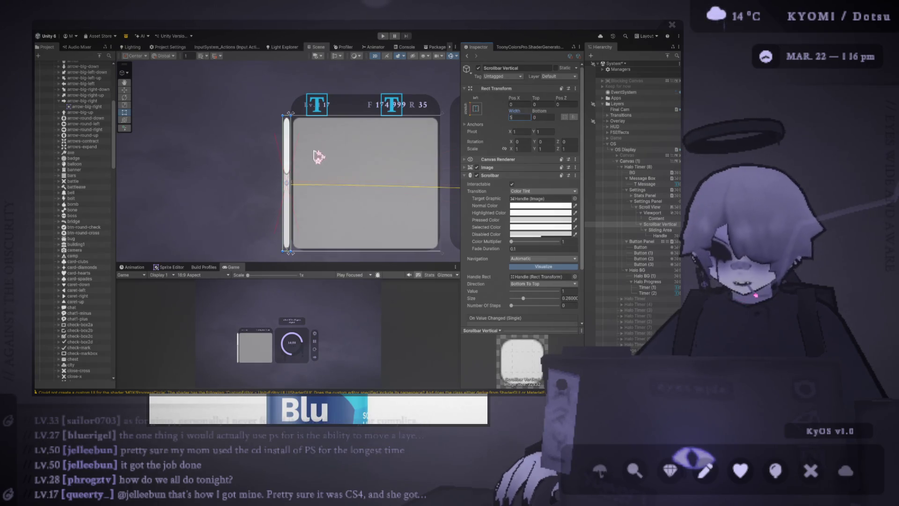
{"action": "key", "text": "BackSpace"}
{"action": "type", "text": "20"}
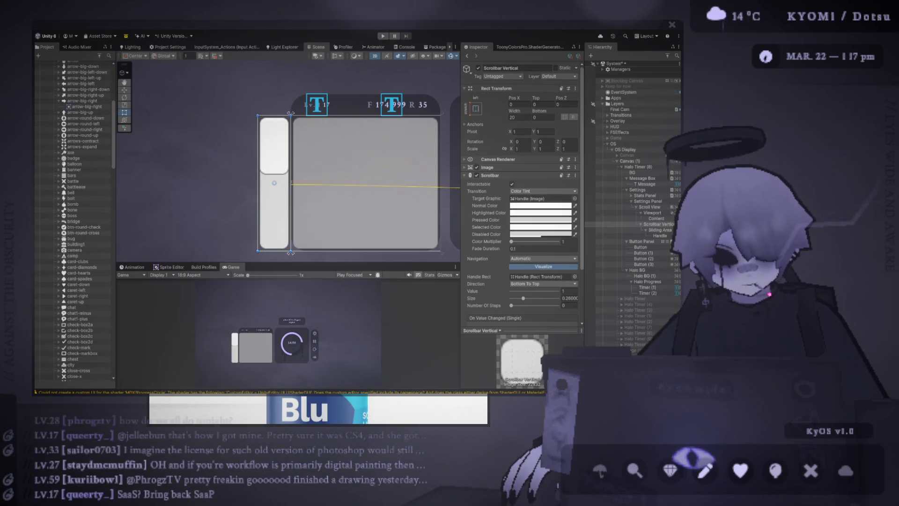
- Confirm the Scrollbar Vertical Width of 20 in the Rect Transform
{"action": "left_click", "coordinate": [518, 117]}
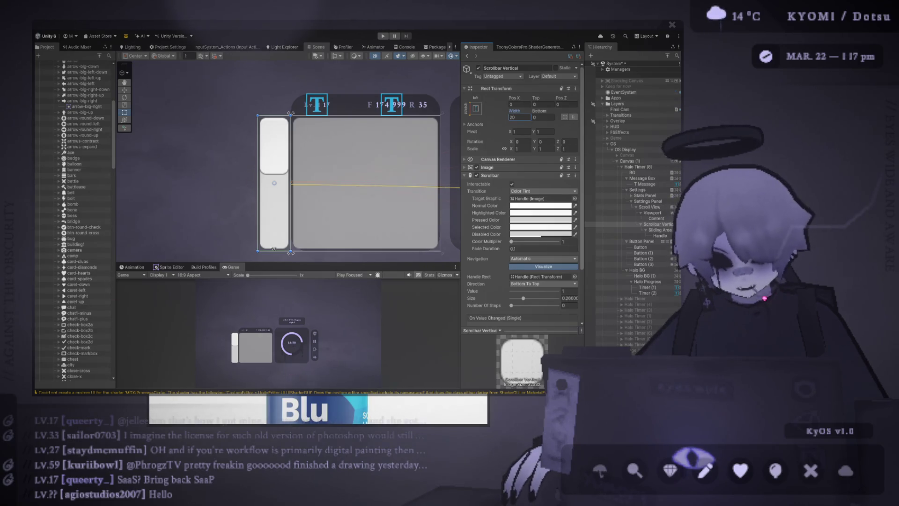
{"action": "key", "text": "Return"}
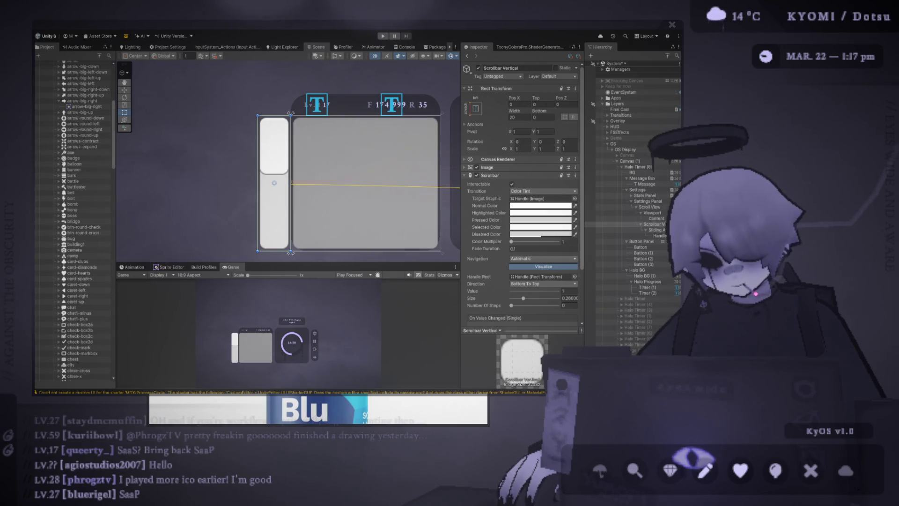
{"action": "left_click", "coordinate": [520, 117]}
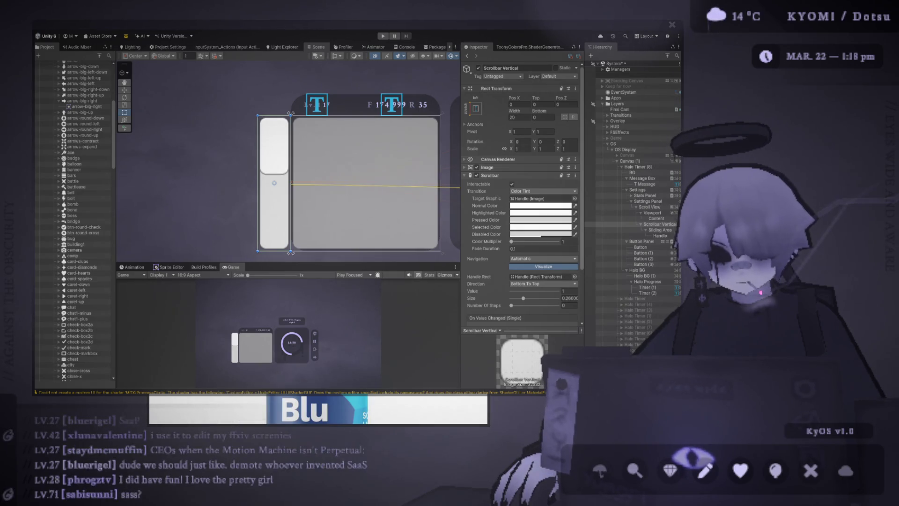
{"action": "left_click", "coordinate": [515, 117]}
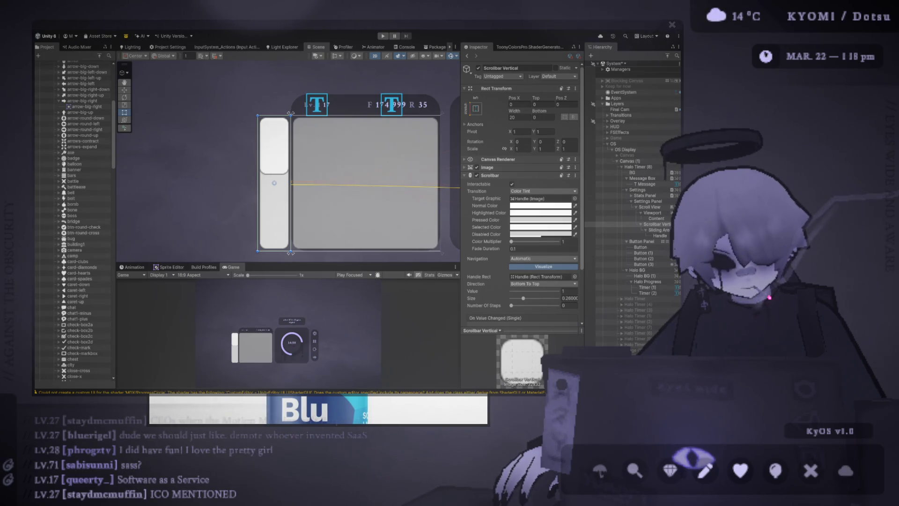
{"action": "left_click", "coordinate": [520, 117]}
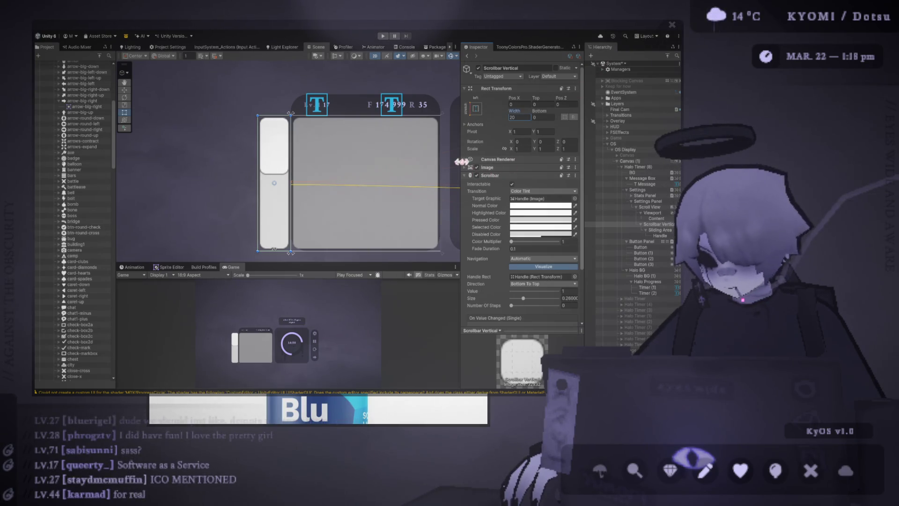
- Enlarge the Scene view with the splitters, pan to the halo timer ring, and zoom
{"action": "left_click_drag", "start_coordinate": [461, 165], "coordinate": [470, 171]}
{"action": "left_click_drag", "start_coordinate": [415, 194], "coordinate": [295, 199]}
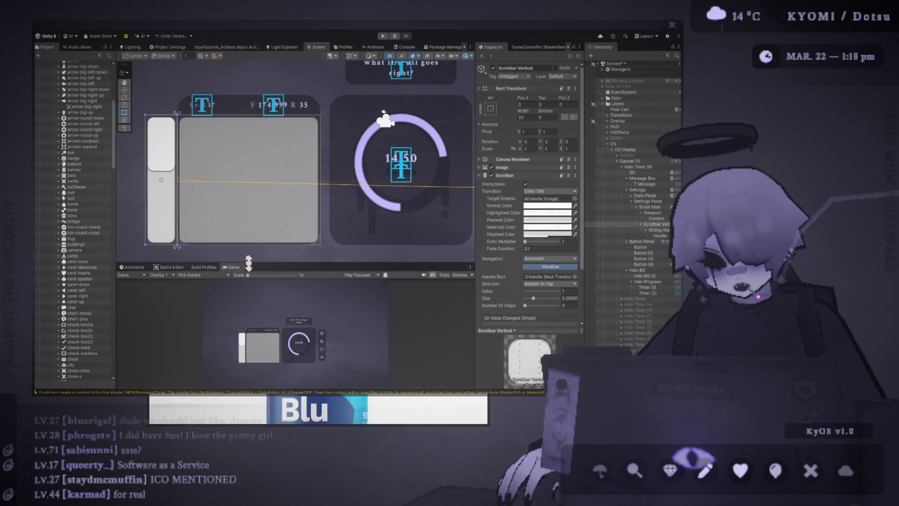
{"action": "left_click_drag", "start_coordinate": [249, 264], "coordinate": [253, 292]}
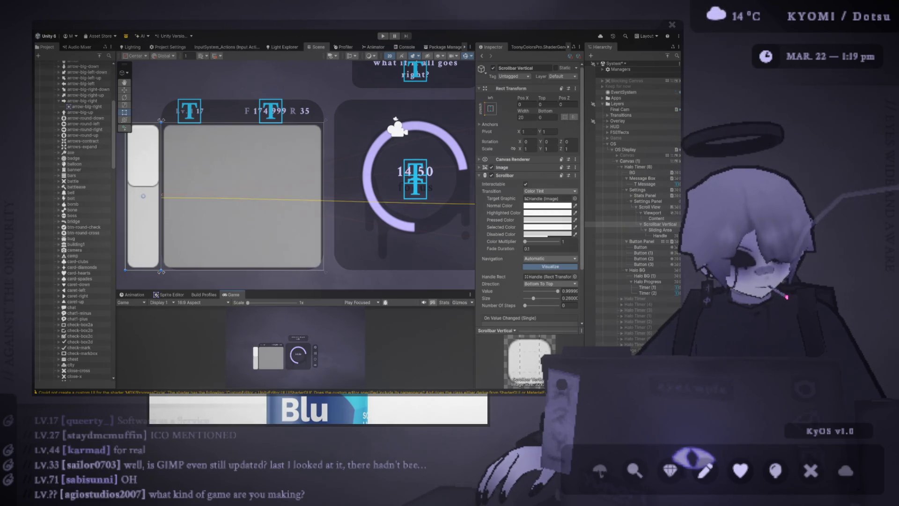
{"action": "scroll", "coordinate": [261, 179], "scroll_direction": "down", "scroll_amount": 5}
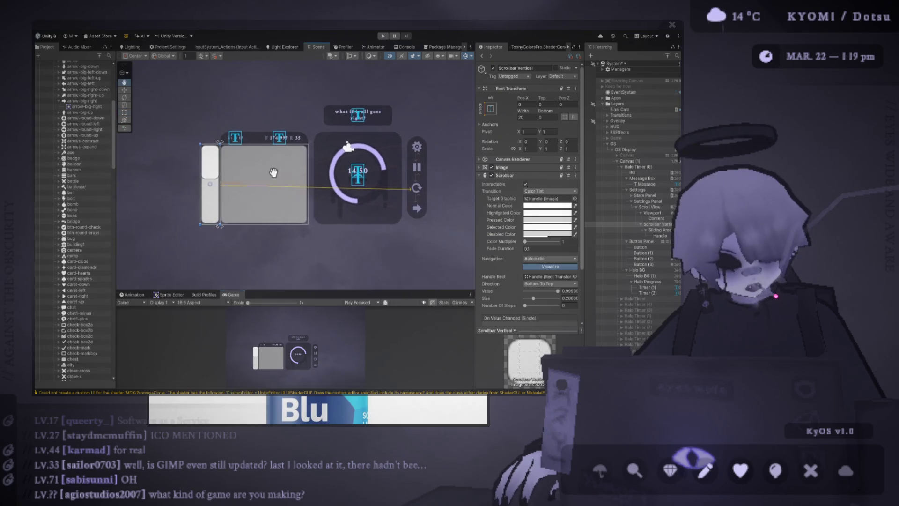
{"action": "scroll", "coordinate": [248, 176], "scroll_direction": "up", "scroll_amount": 2}
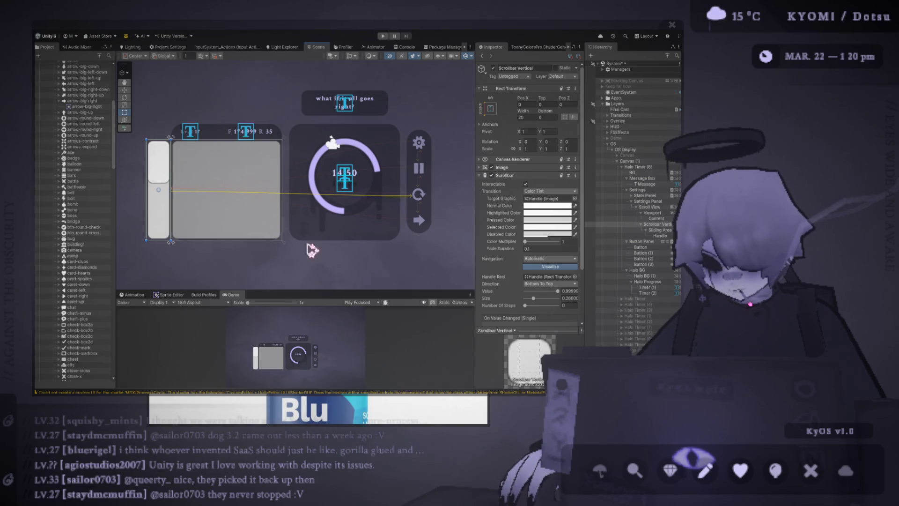
- Pan the Scene view to recentre the panels and bring up Canvas (1)
{"action": "left_click_drag", "start_coordinate": [247, 224], "coordinate": [267, 227]}
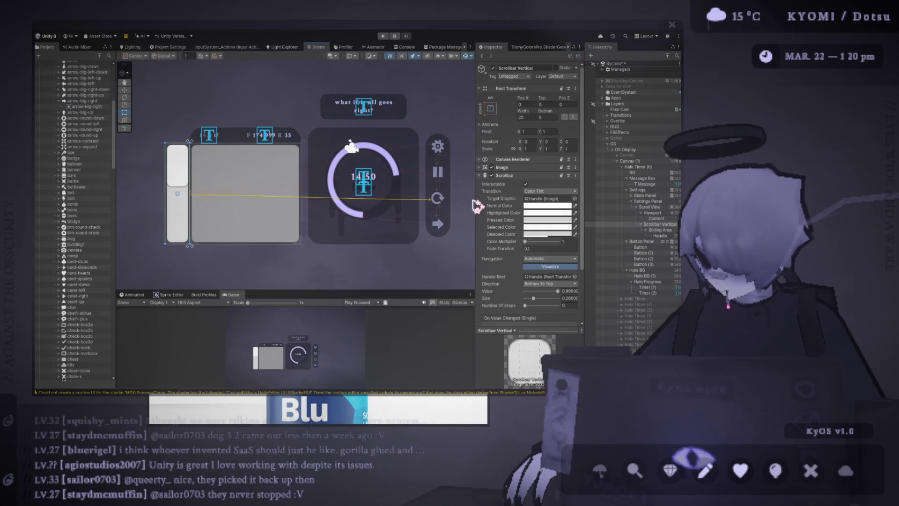
{"action": "left_click_drag", "start_coordinate": [445, 203], "coordinate": [423, 207]}
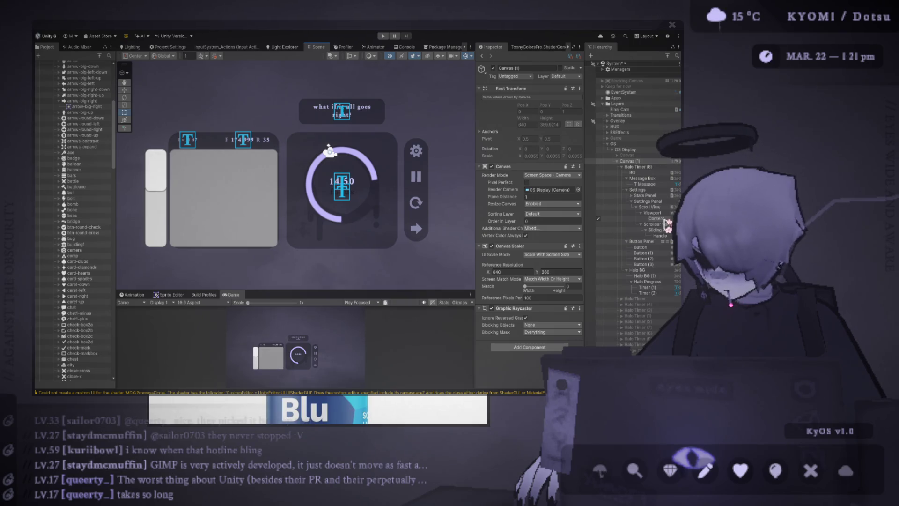
- Select Scrollbar Vertical in the Hierarchy and zoom the Scene view onto the scrollbar
{"action": "left_click", "coordinate": [657, 224]}
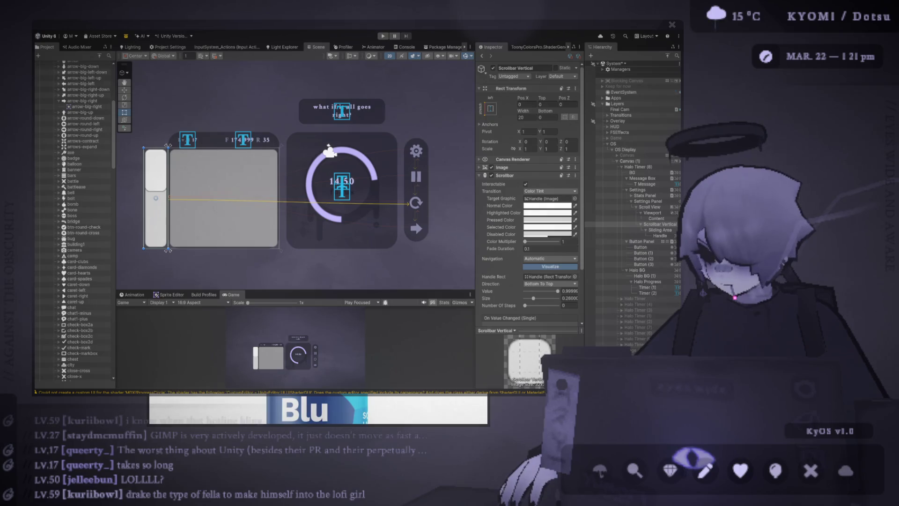
{"action": "scroll", "coordinate": [206, 187], "scroll_direction": "up", "scroll_amount": 3}
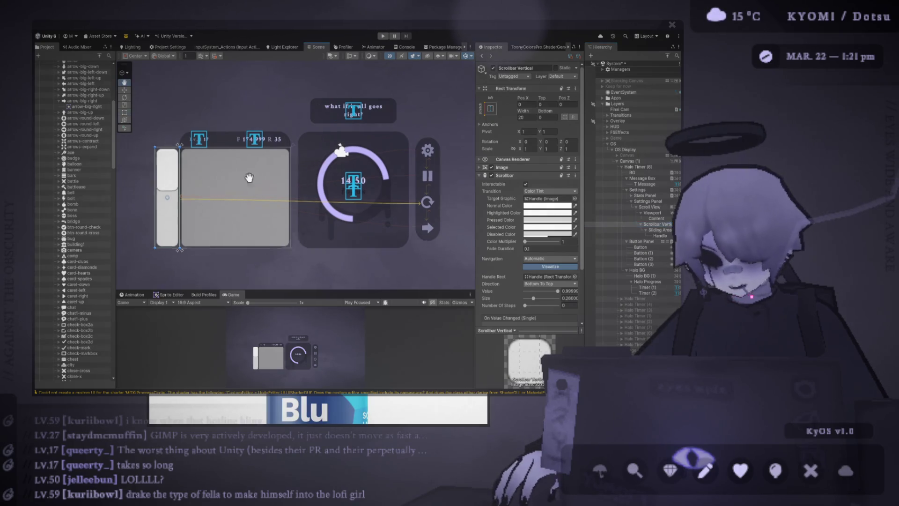
{"action": "scroll", "coordinate": [209, 188], "scroll_direction": "up", "scroll_amount": 2}
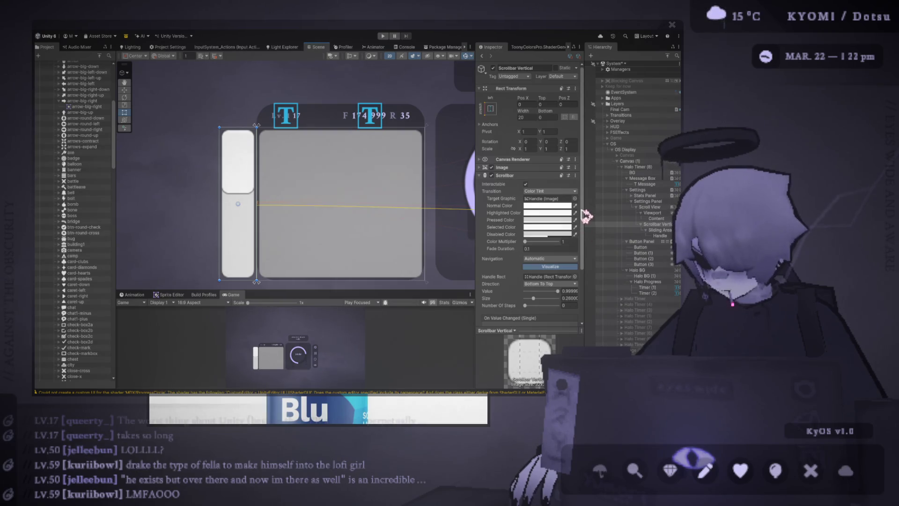
{"action": "scroll", "coordinate": [564, 224], "scroll_direction": "down", "scroll_amount": 2}
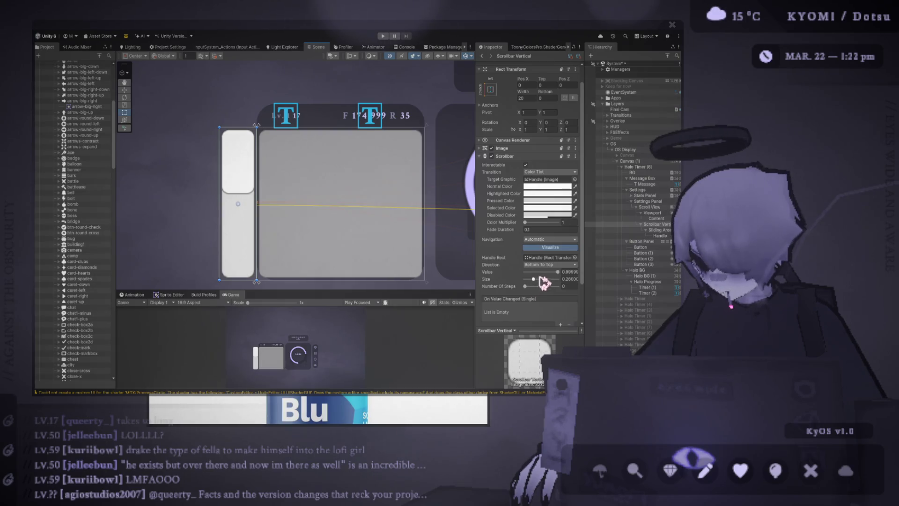
- Set the handle Size to 0.33, then drag the scrollbar rect's edge to resize its width
{"action": "left_click_drag", "start_coordinate": [556, 279], "coordinate": [536, 279]}
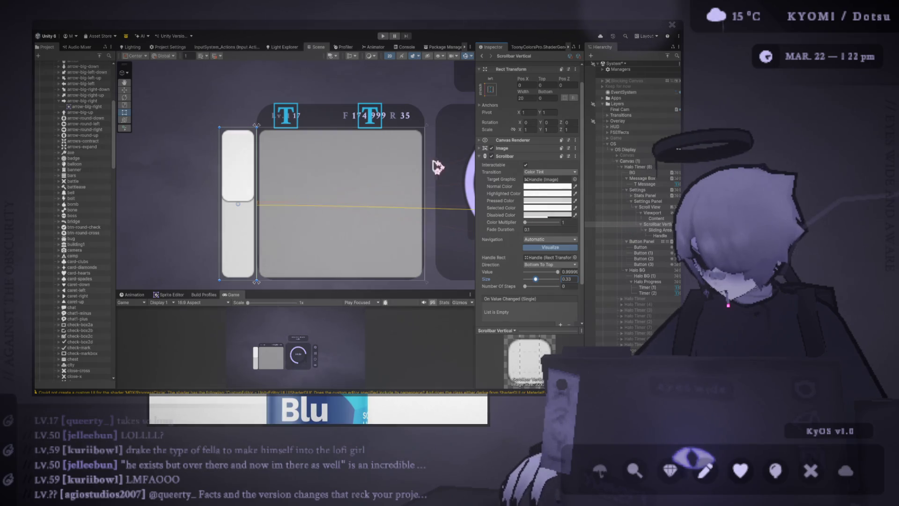
{"action": "scroll", "coordinate": [505, 177], "scroll_direction": "up", "scroll_amount": 1}
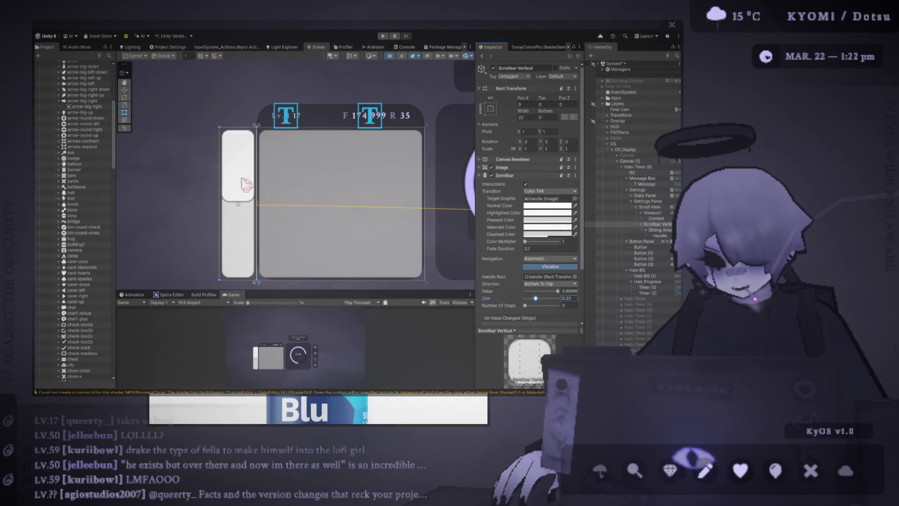
{"action": "mouse_move", "coordinate": [220, 151]}
{"action": "left_mouse_down"}
{"action": "mouse_move", "coordinate": [235, 152]}
{"action": "mouse_move", "coordinate": [205, 157]}
{"action": "mouse_move", "coordinate": [227, 157]}
{"action": "mouse_move", "coordinate": [237, 195]}
{"action": "mouse_move", "coordinate": [228, 199]}
{"action": "mouse_move", "coordinate": [226, 166]}
{"action": "mouse_move", "coordinate": [341, 182]}
{"action": "mouse_move", "coordinate": [214, 186]}
{"action": "mouse_move", "coordinate": [234, 187]}
{"action": "left_mouse_up"}
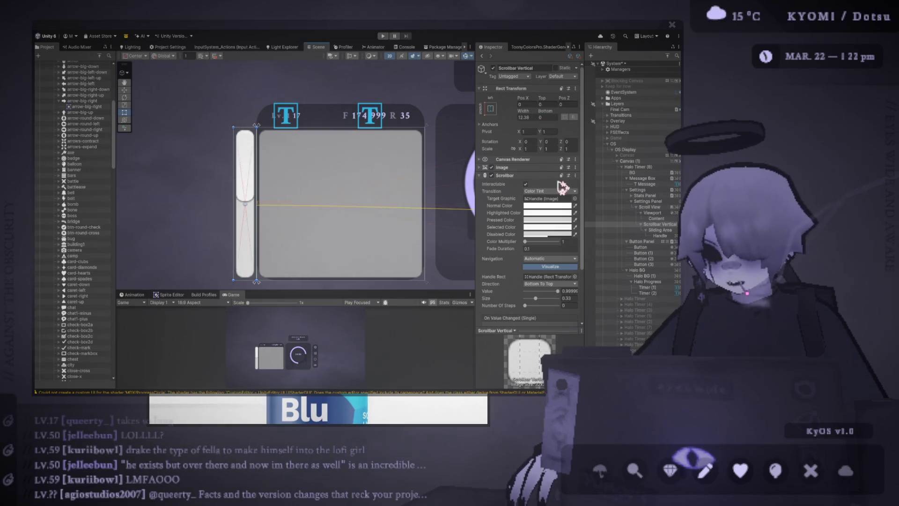
{"action": "left_click_drag", "start_coordinate": [523, 112], "coordinate": [548, 120]}
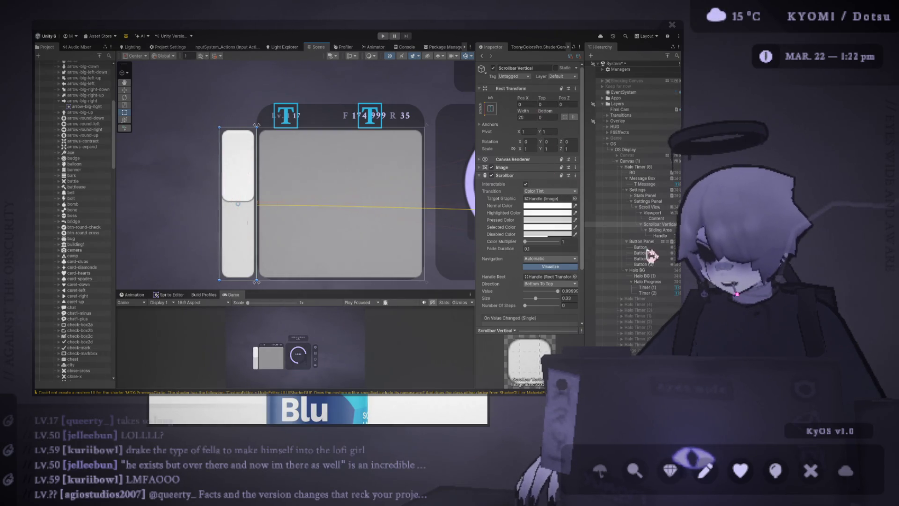
- Select the Sliding Area, then the Handle, and widen the Inspector to show its offsets
{"action": "left_click", "coordinate": [614, 229]}
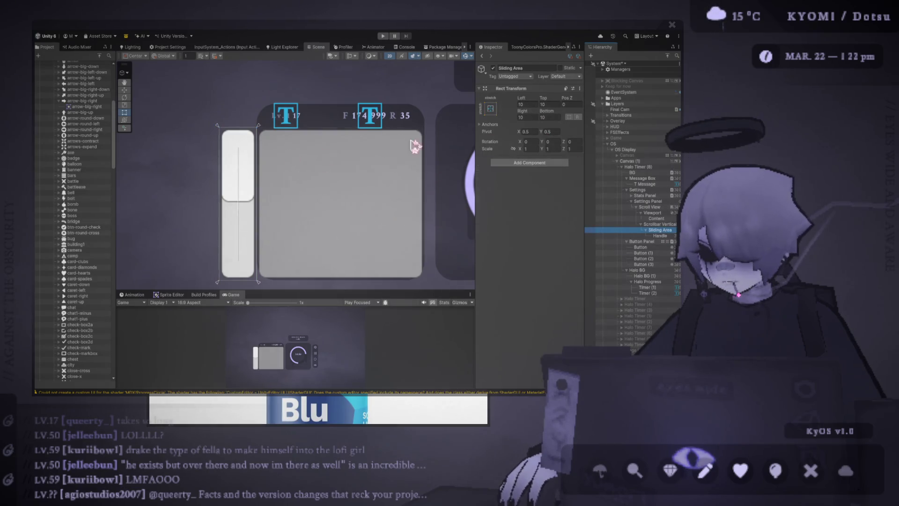
{"action": "left_click", "coordinate": [225, 150]}
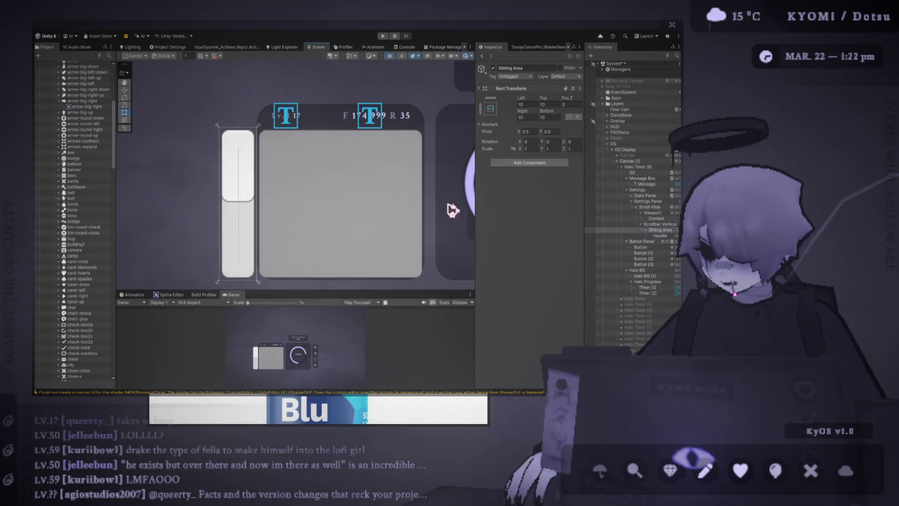
{"action": "left_click", "coordinate": [661, 236]}
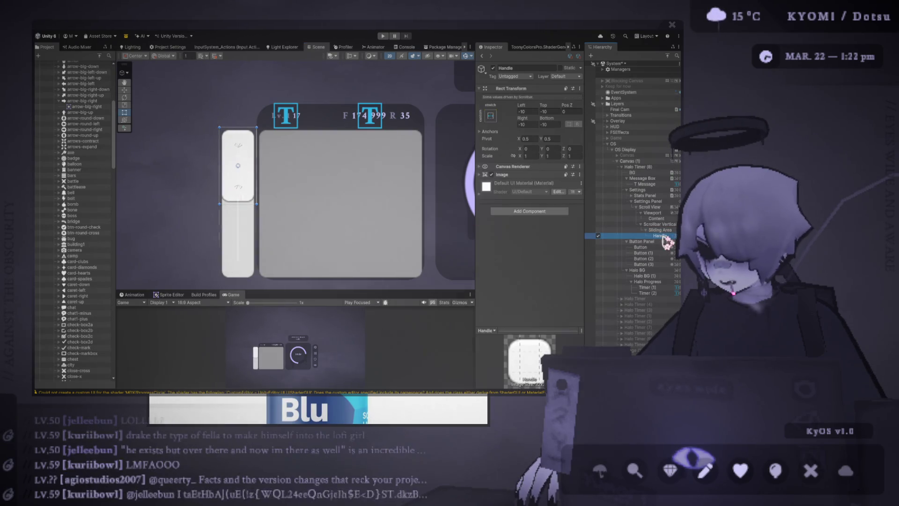
{"action": "left_click", "coordinate": [600, 236]}
{"action": "left_click", "coordinate": [600, 236]}
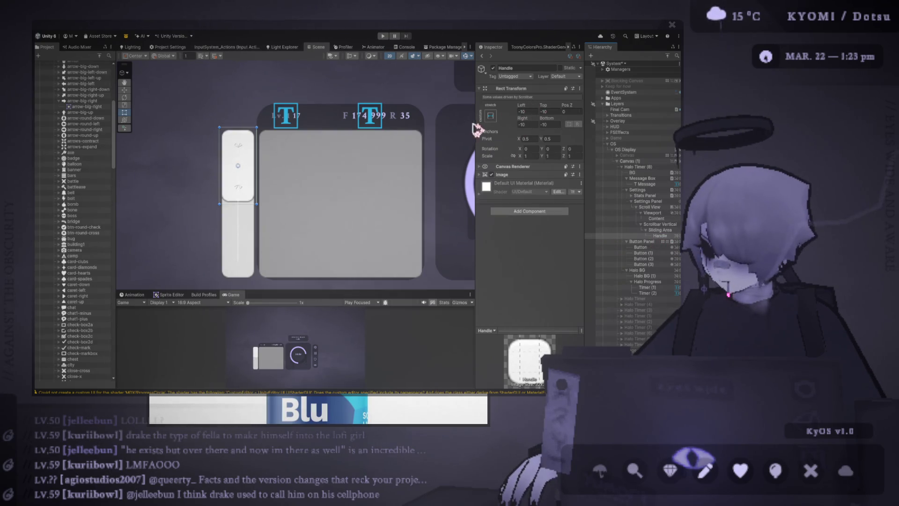
{"action": "left_click_drag", "start_coordinate": [475, 129], "coordinate": [428, 128]}
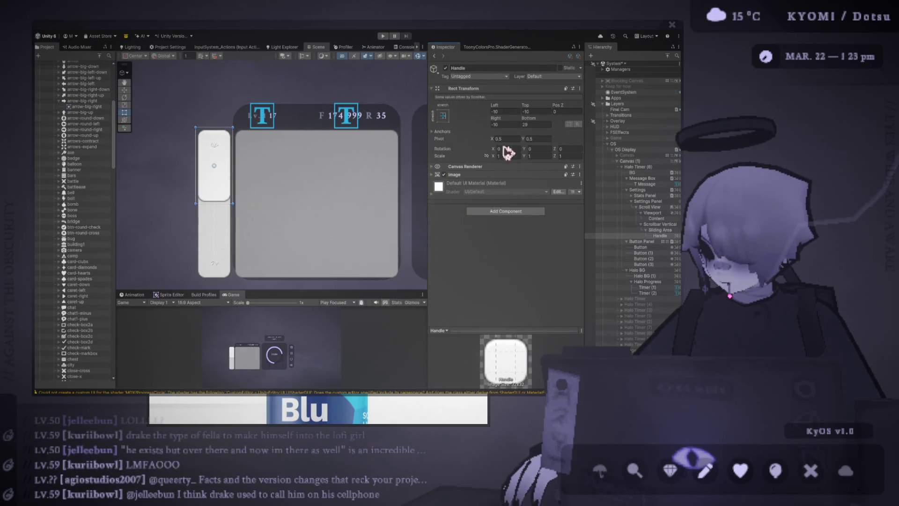
- Zero the Handle's Left, Top, Right and Bottom offsets
{"action": "left_click", "coordinate": [509, 112]}
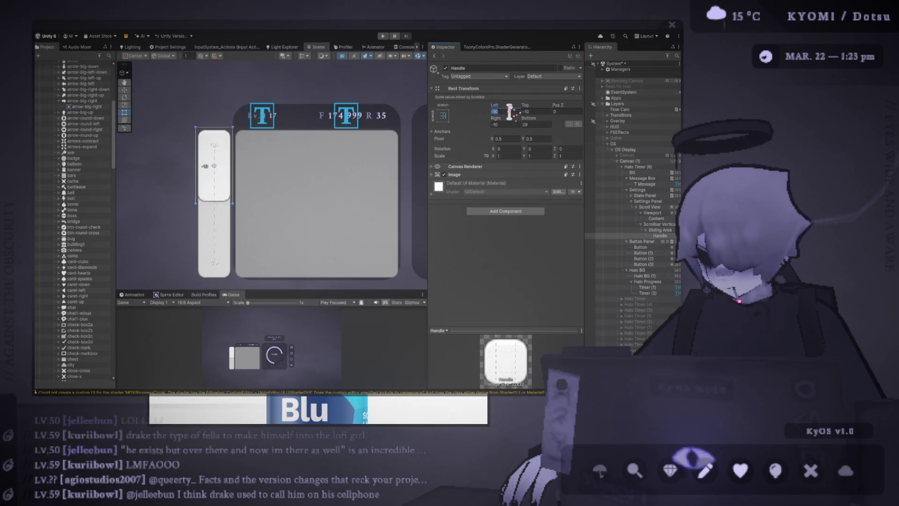
{"action": "type", "text": "0"}
{"action": "left_click", "coordinate": [536, 112]}
{"action": "type", "text": "0"}
{"action": "left_click", "coordinate": [538, 125]}
{"action": "type", "text": "0"}
{"action": "left_click", "coordinate": [513, 124]}
{"action": "type", "text": "0"}
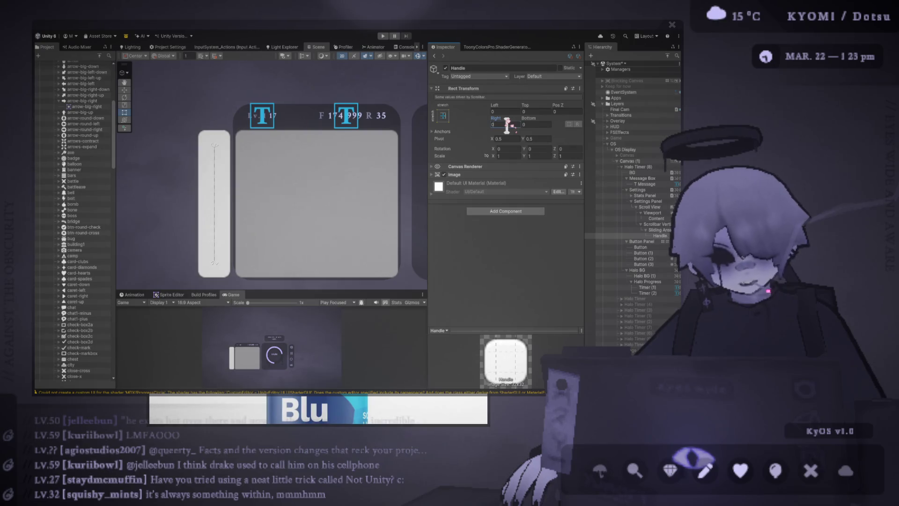
{"action": "left_click", "coordinate": [506, 124]}
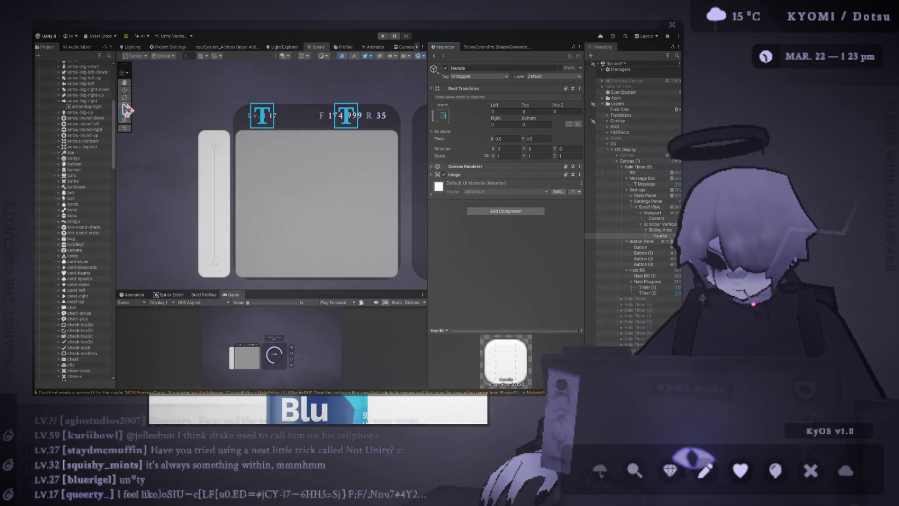
- Set the Handle's Left, Top, Right and Bottom offsets to 10 for padding
{"action": "left_click", "coordinate": [507, 111]}
{"action": "type", "text": "10"}
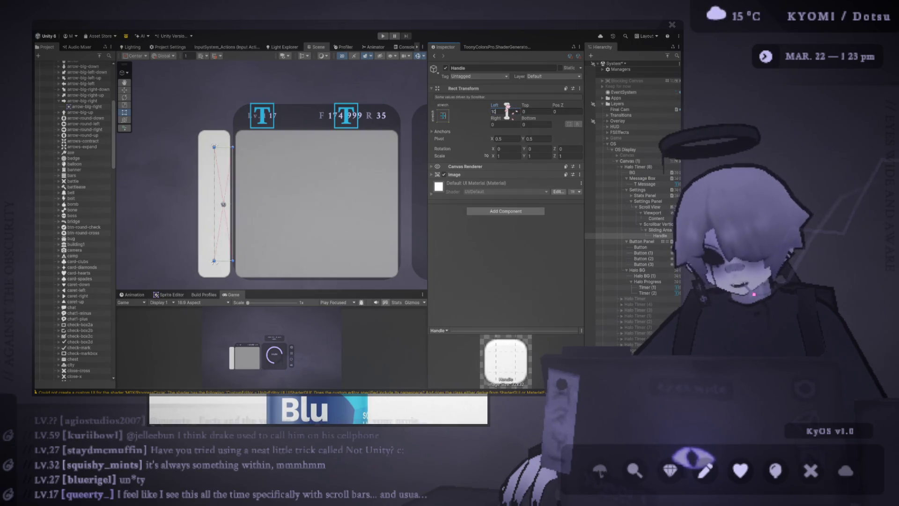
{"action": "key", "text": "Tab"}
{"action": "type", "text": "10"}
{"action": "left_click", "coordinate": [539, 123]}
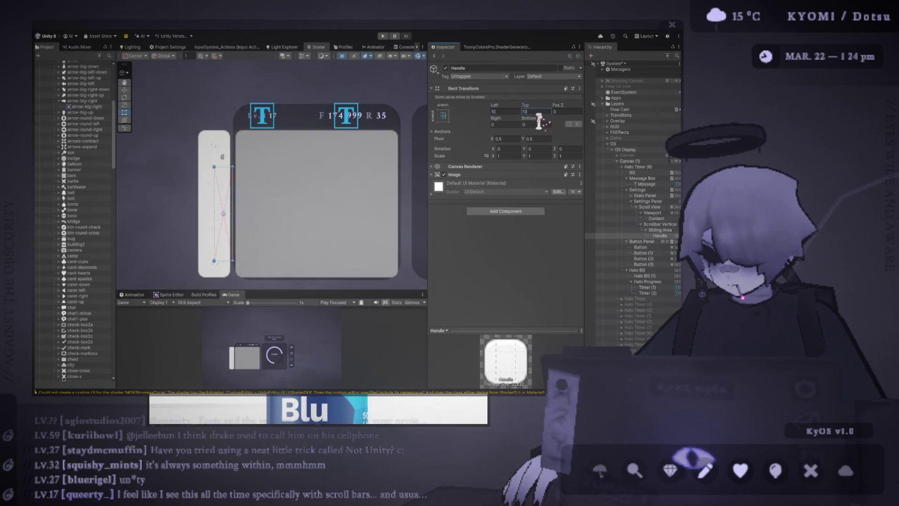
{"action": "type", "text": "10"}
{"action": "left_click", "coordinate": [508, 124]}
{"action": "type", "text": "10"}
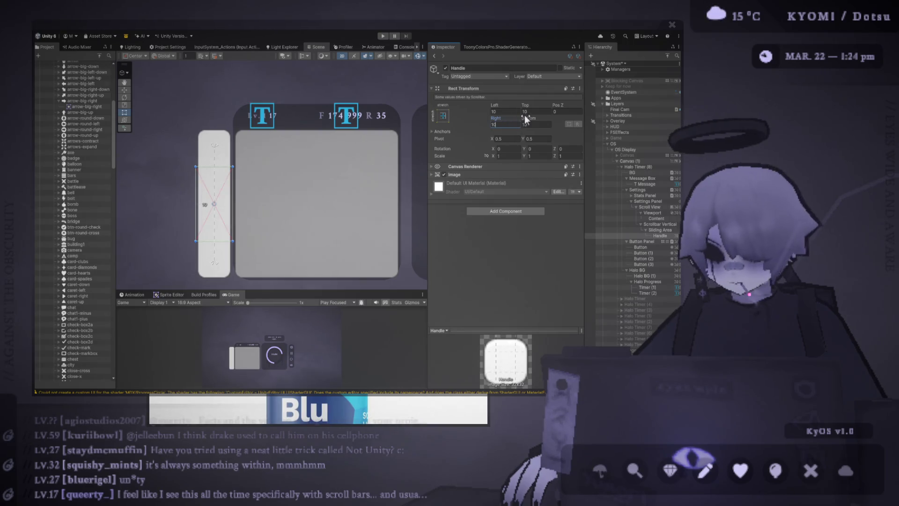
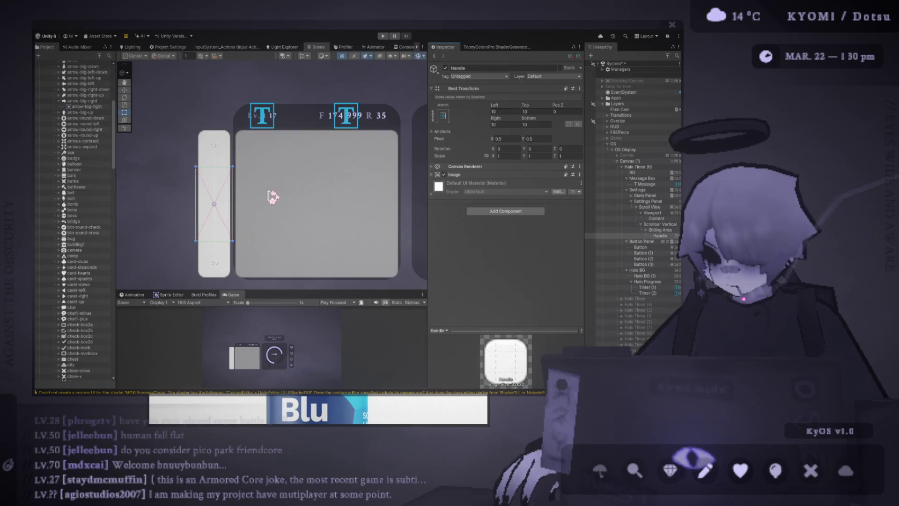
- Pan the canvas view and confirm the handle's Right offset at 10
{"action": "scroll", "coordinate": [264, 195], "scroll_direction": "up", "scroll_amount": 2}
{"action": "left_click_drag", "start_coordinate": [274, 187], "coordinate": [309, 200]}
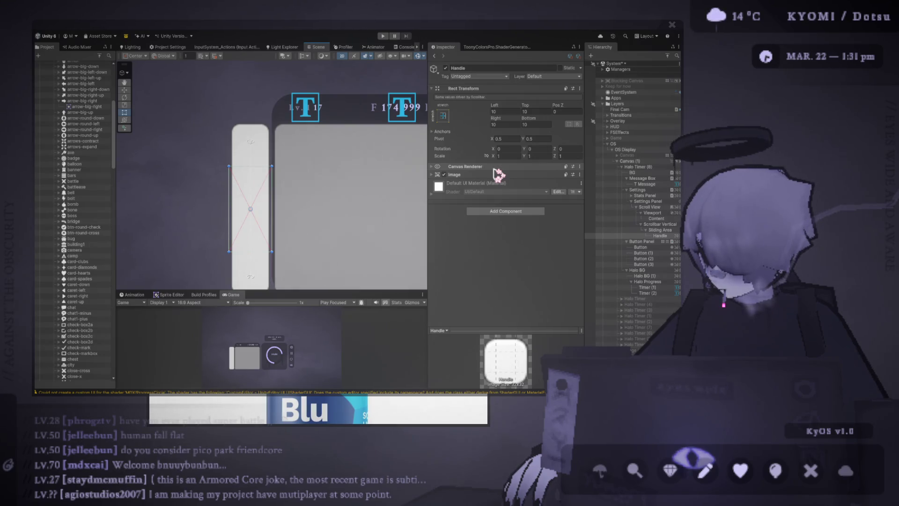
{"action": "left_click", "coordinate": [497, 125]}
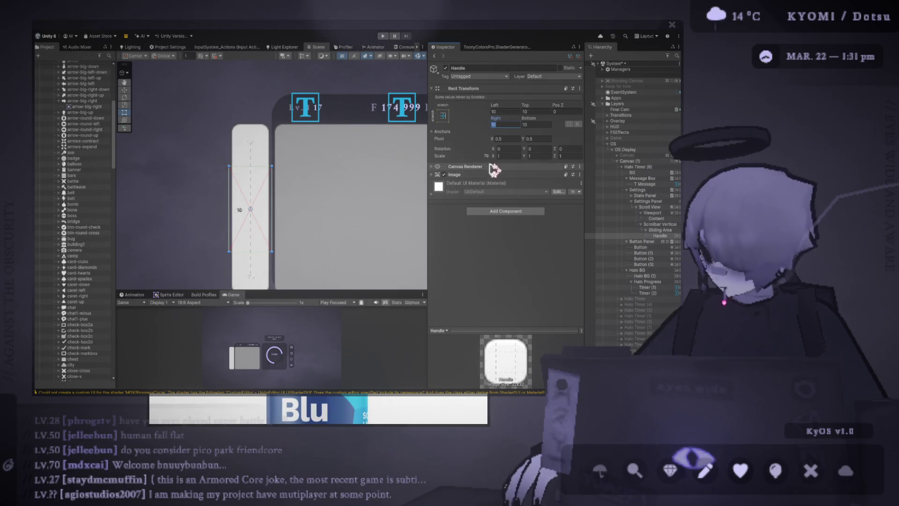
{"action": "key", "text": "Return"}
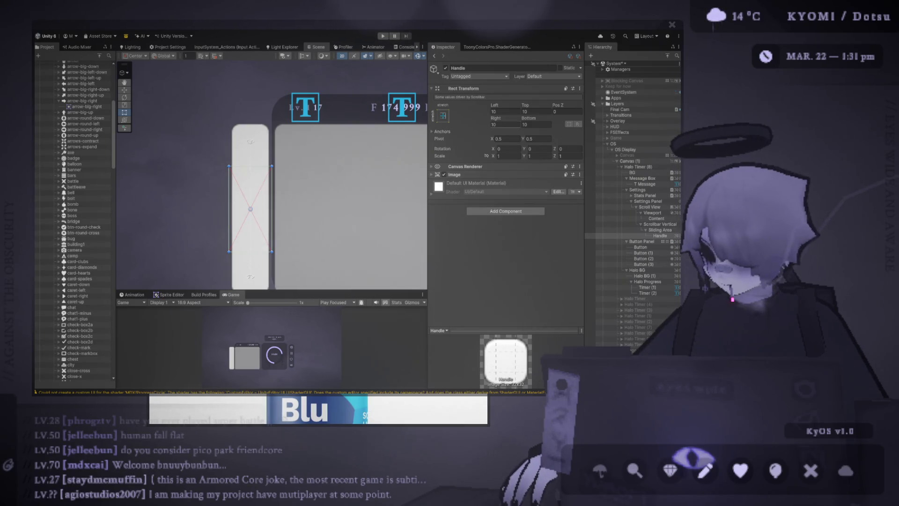
{"action": "left_click", "coordinate": [502, 124]}
{"action": "key", "text": "Return"}
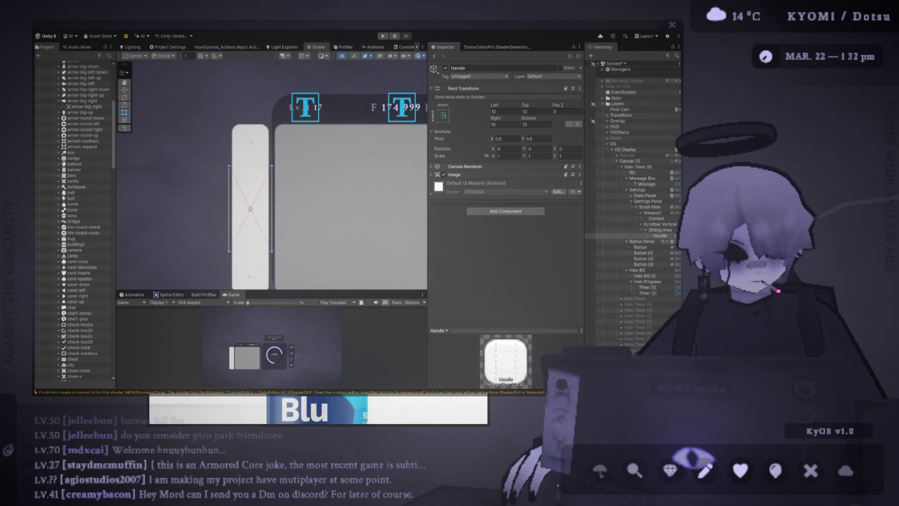
- Select the Handle and set its Left, Top, Right and Bottom offsets to 0
{"action": "left_click", "coordinate": [660, 229]}
{"action": "left_click", "coordinate": [660, 235]}
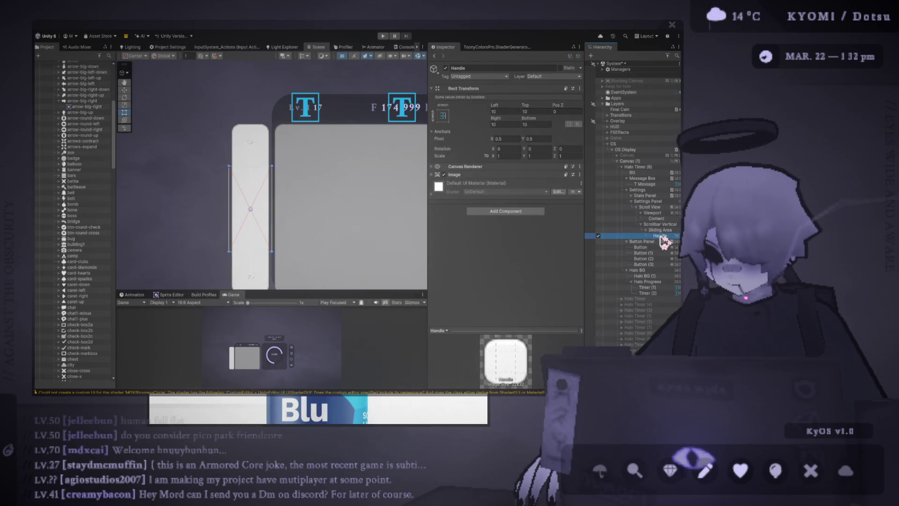
{"action": "left_click", "coordinate": [527, 174]}
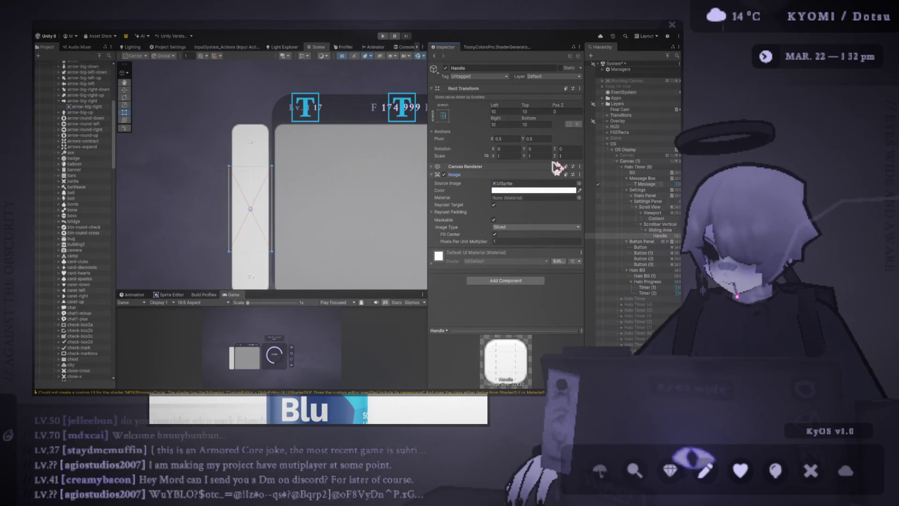
{"action": "left_click", "coordinate": [508, 111]}
{"action": "type", "text": "0"}
{"action": "left_click", "coordinate": [525, 112]}
{"action": "type", "text": "0"}
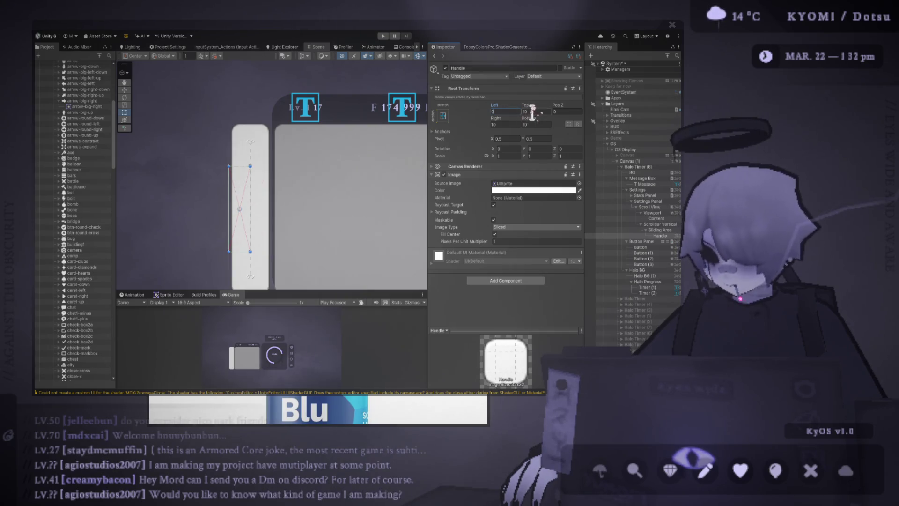
{"action": "left_click", "coordinate": [503, 124]}
{"action": "type", "text": "0"}
{"action": "left_click", "coordinate": [535, 124]}
{"action": "type", "text": "0"}
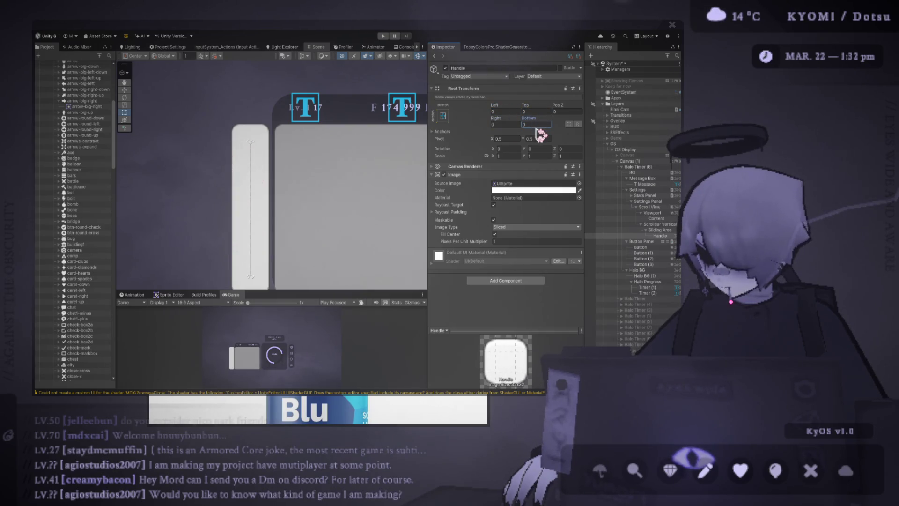
{"action": "left_click", "coordinate": [656, 230]}
{"action": "left_click", "coordinate": [658, 224]}
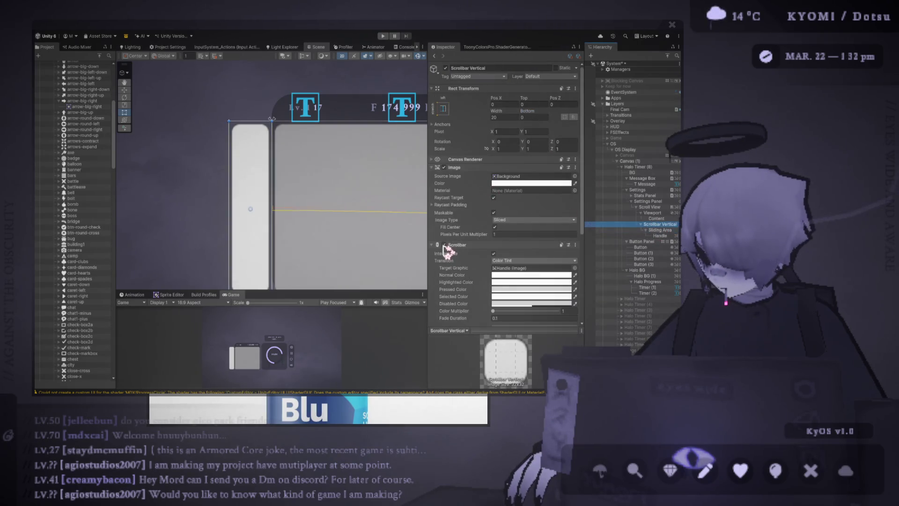
- Enable the Scrollbar Vertical's Image, colour it black, and clear its Source Image
{"action": "key", "text": "f"}
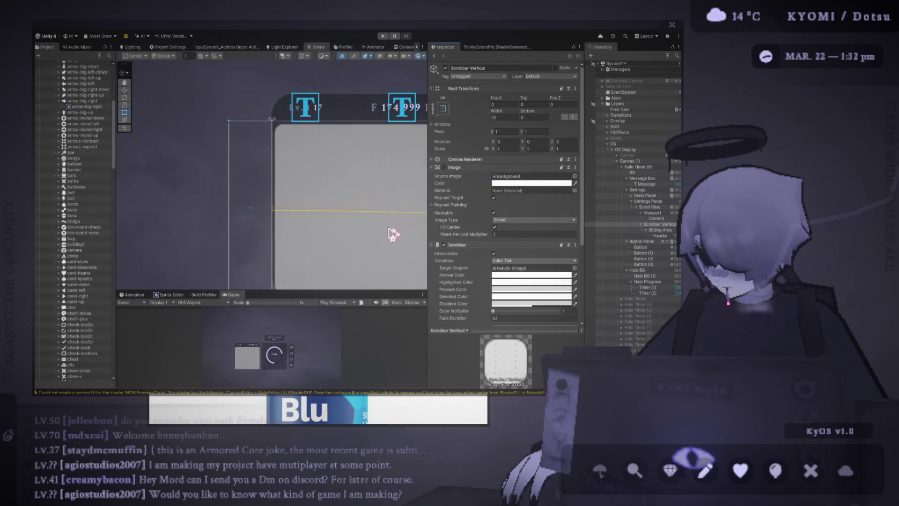
{"action": "scroll", "coordinate": [307, 252], "scroll_direction": "down", "scroll_amount": 2}
{"action": "scroll", "coordinate": [295, 218], "scroll_direction": "up", "scroll_amount": 2}
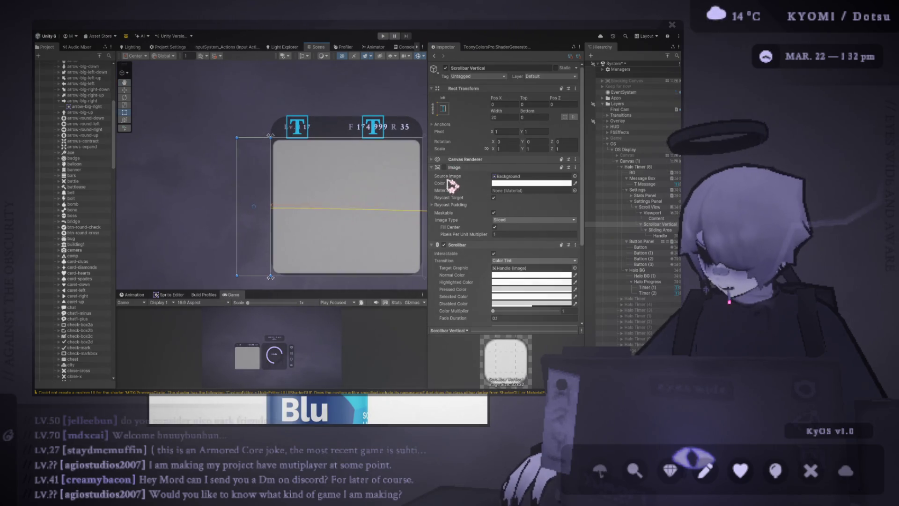
{"action": "left_click", "coordinate": [466, 167]}
{"action": "left_click", "coordinate": [451, 167]}
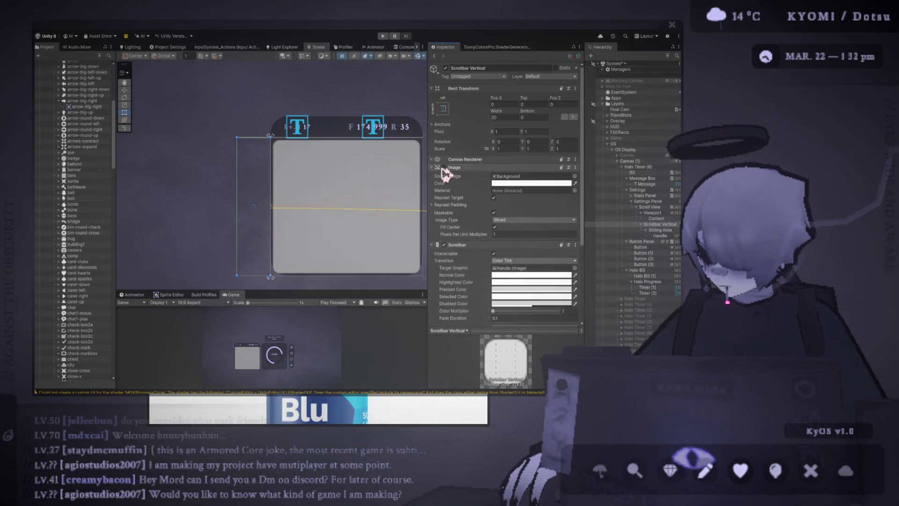
{"action": "left_click", "coordinate": [444, 167]}
{"action": "left_click", "coordinate": [575, 183]}
{"action": "left_click", "coordinate": [487, 216]}
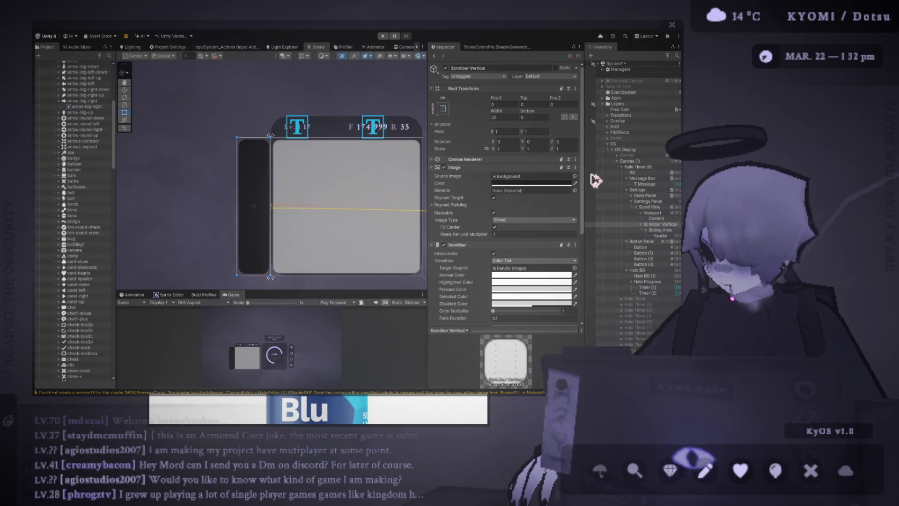
{"action": "key", "text": "Delete"}
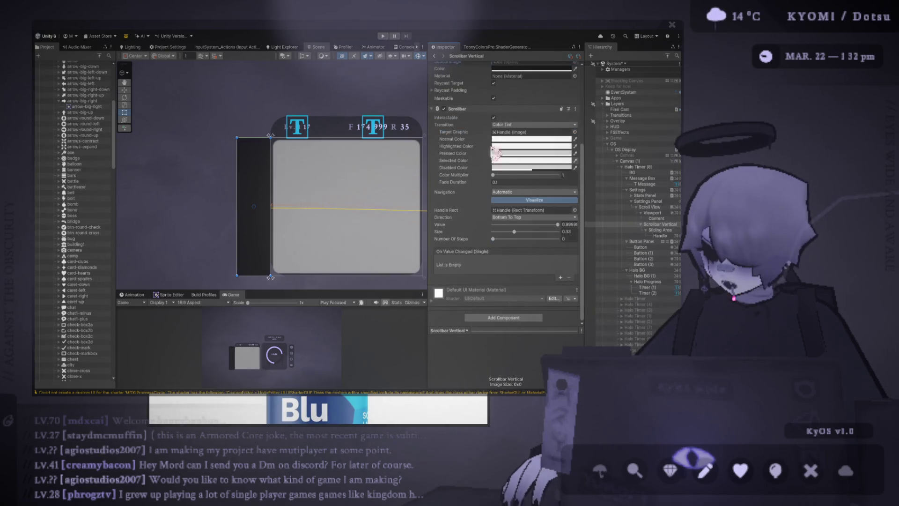
{"action": "scroll", "coordinate": [482, 141], "scroll_direction": "down", "scroll_amount": 3}
{"action": "left_click", "coordinate": [482, 116]}
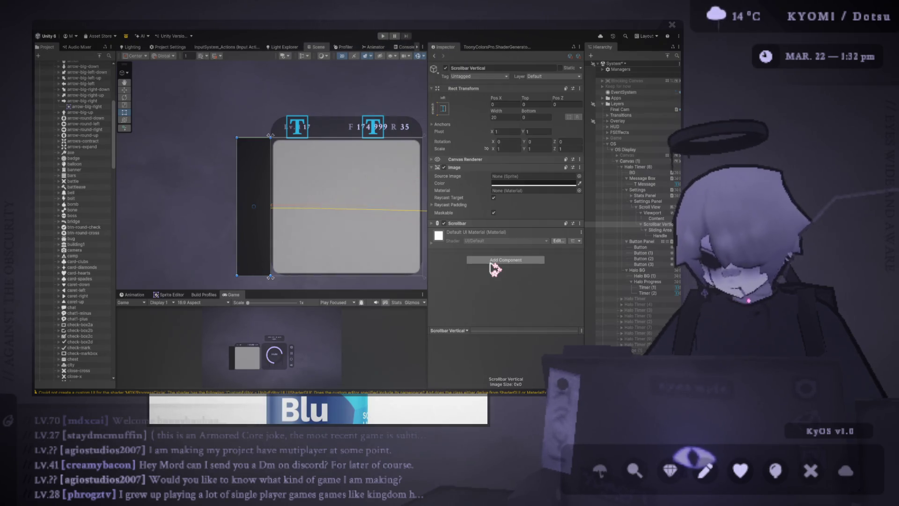
- Add an Image With Rounded Corners component to the scrollbar with radius 4
{"action": "left_click", "coordinate": [494, 265]}
{"action": "left_click", "coordinate": [509, 246]}
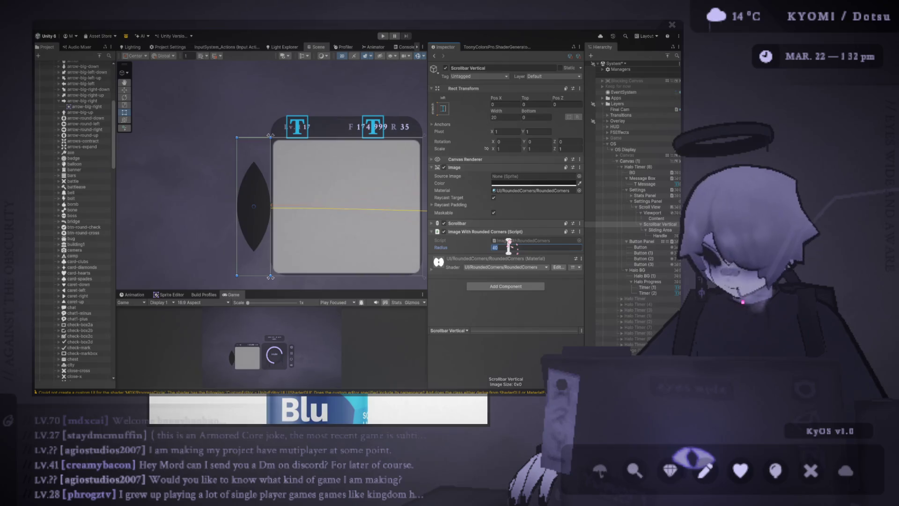
{"action": "key", "text": "BackSpace"}
{"action": "type", "text": "2"}
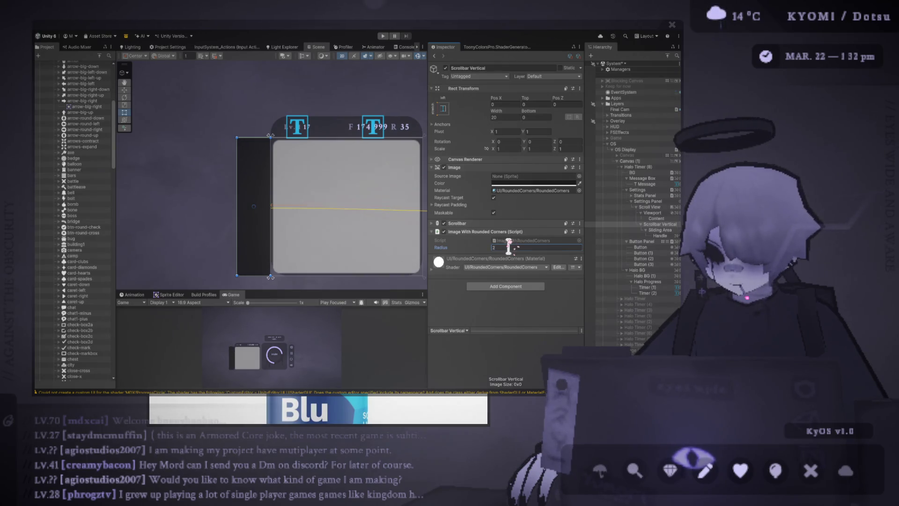
{"action": "type", "text": "4"}
- Narrow the Scrollbar Vertical to a width of 10
{"action": "left_click", "coordinate": [508, 117]}
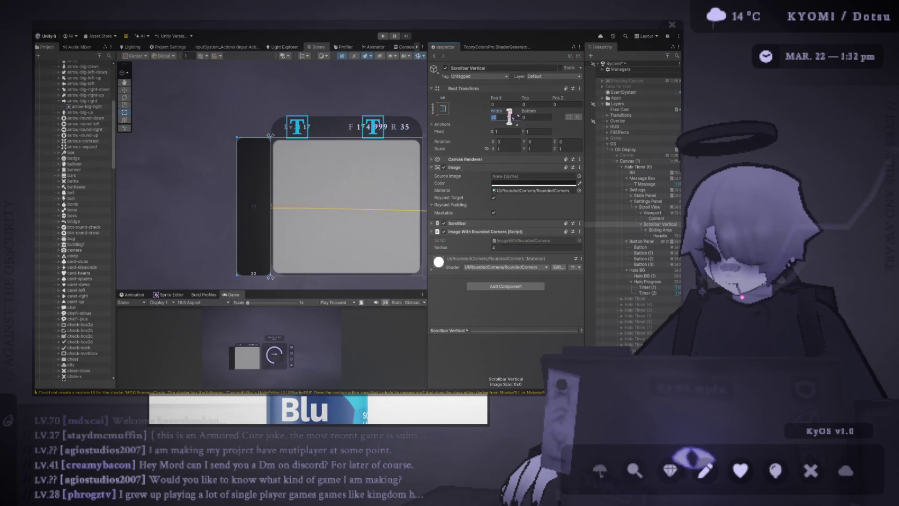
{"action": "type", "text": "10"}
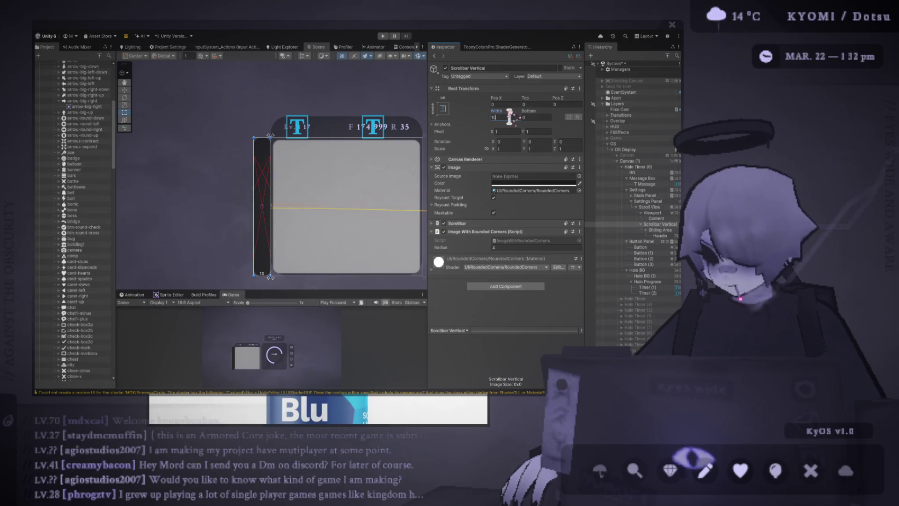
{"action": "left_click", "coordinate": [558, 184]}
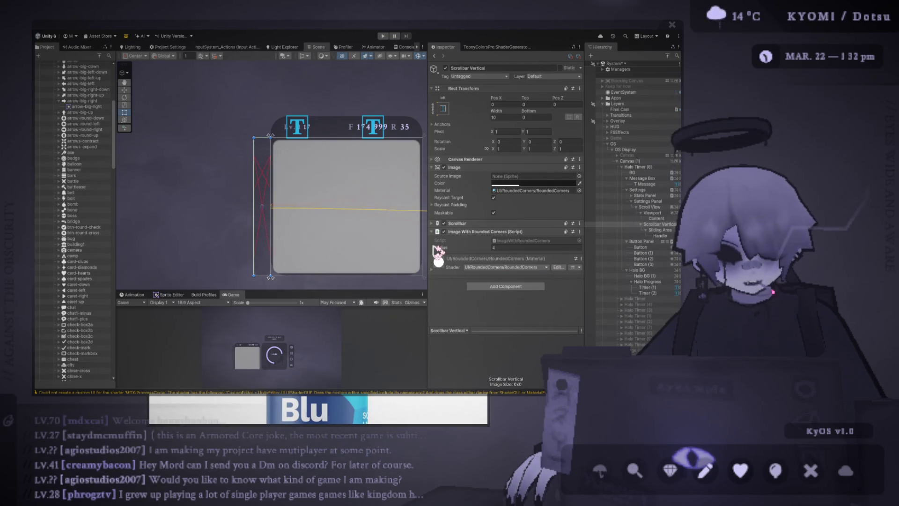
{"action": "scroll", "coordinate": [328, 238], "scroll_direction": "up", "scroll_amount": 3}
{"action": "scroll", "coordinate": [295, 229], "scroll_direction": "down", "scroll_amount": 2}
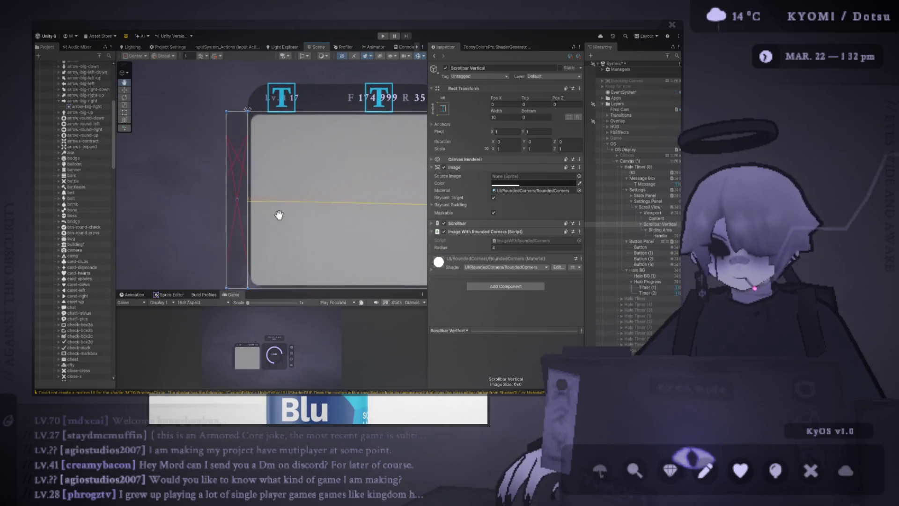
- Set the Scrollbar Vertical's Rect Transform Pos X to -5
{"action": "left_click", "coordinate": [511, 105]}
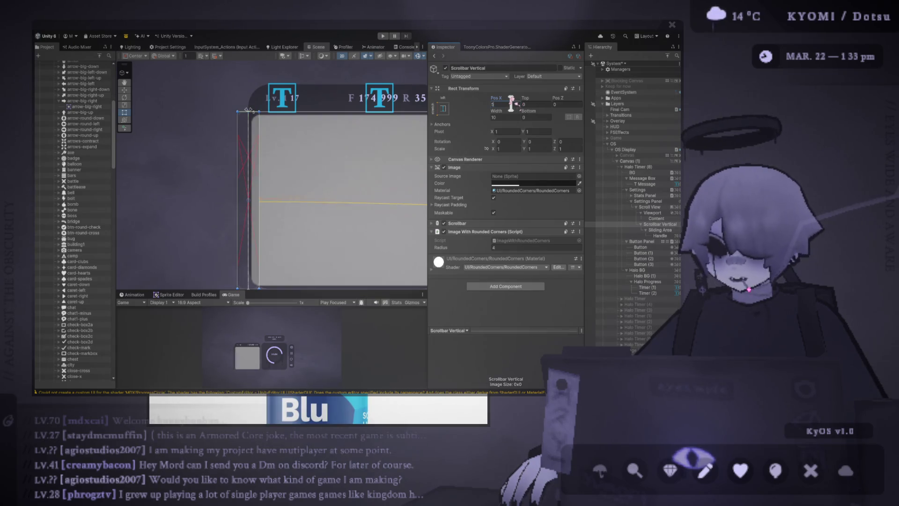
{"action": "type", "text": "-5"}
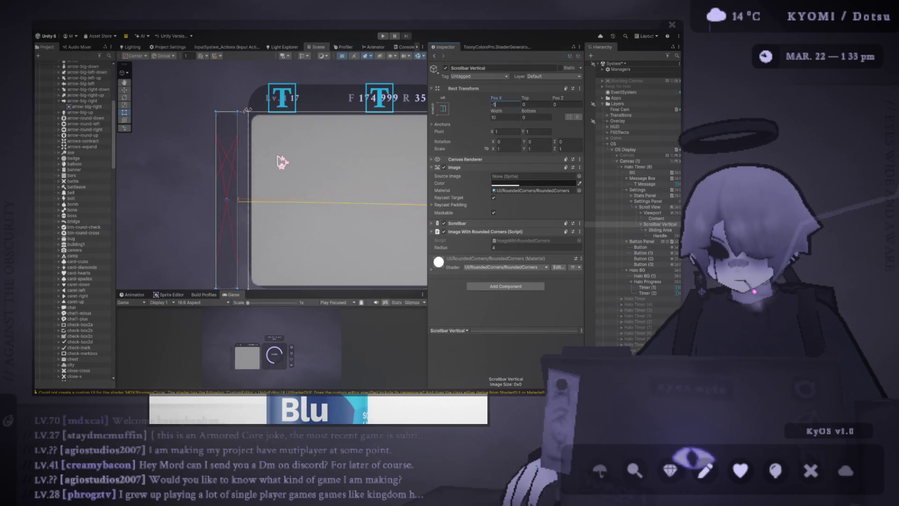
{"action": "scroll", "coordinate": [275, 141], "scroll_direction": "down", "scroll_amount": 2}
{"action": "scroll", "coordinate": [281, 214], "scroll_direction": "up", "scroll_amount": 2}
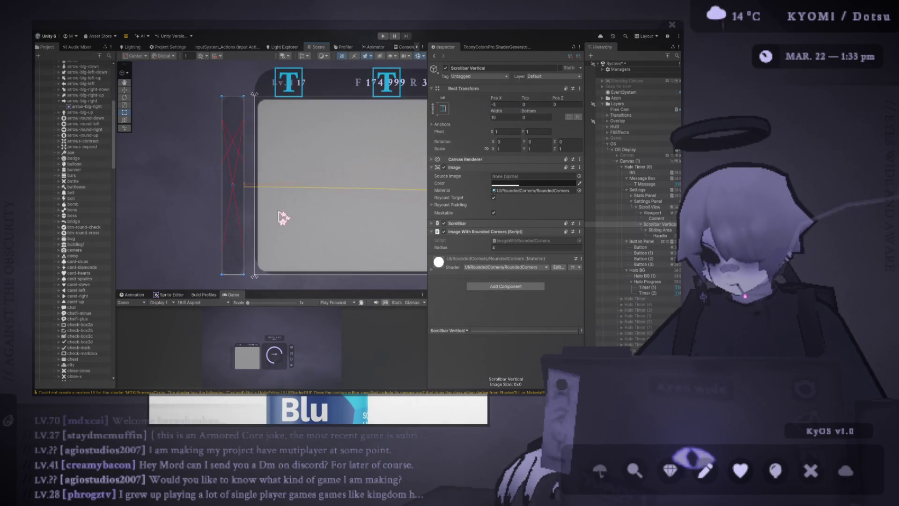
{"action": "left_click", "coordinate": [669, 230]}
{"action": "left_click", "coordinate": [660, 224]}
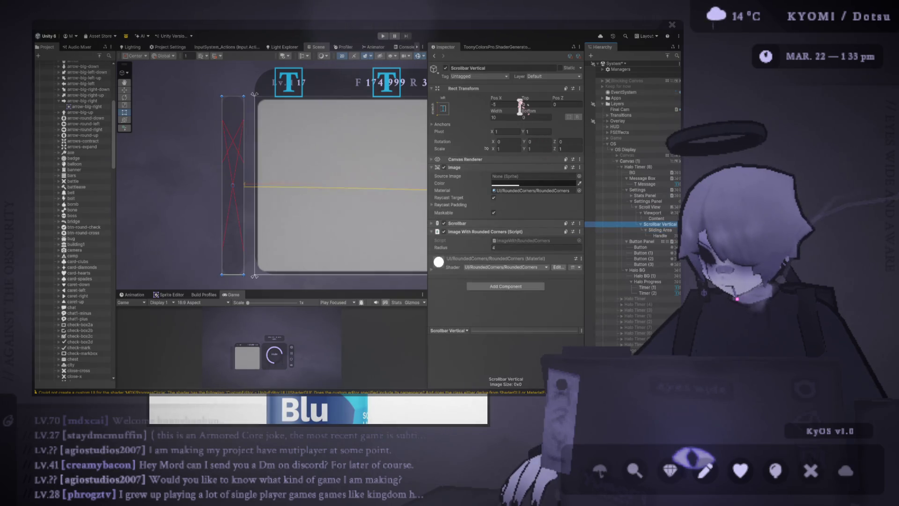
{"action": "left_click", "coordinate": [661, 230]}
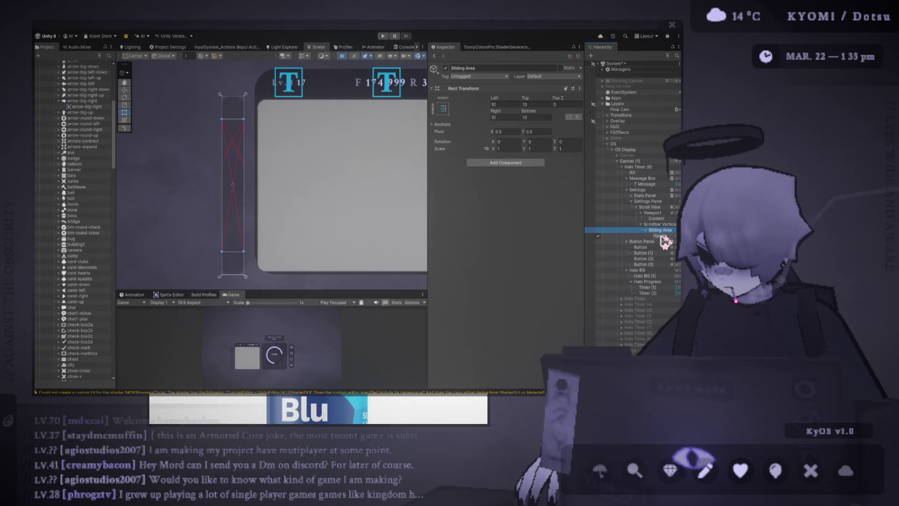
- Set the Handle's Left offset to -10 and copy the same value into Right
{"action": "left_click", "coordinate": [661, 235]}
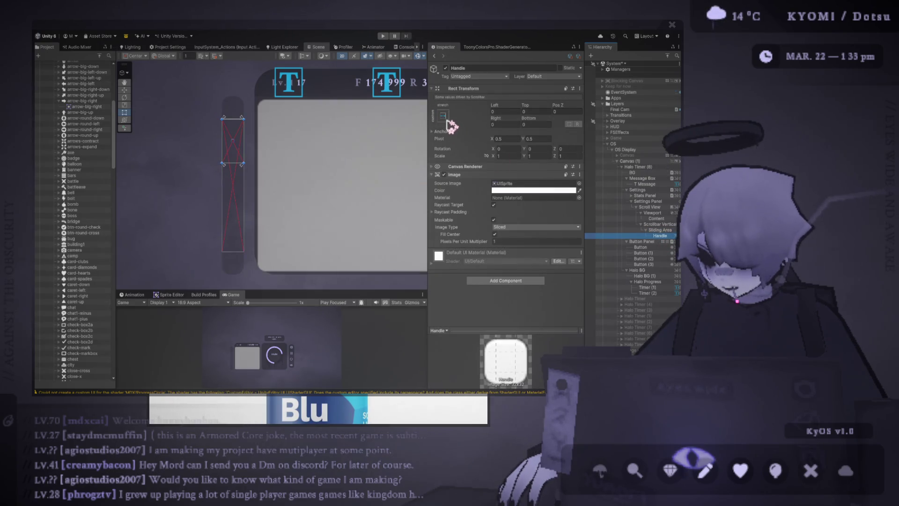
{"action": "left_click", "coordinate": [509, 111]}
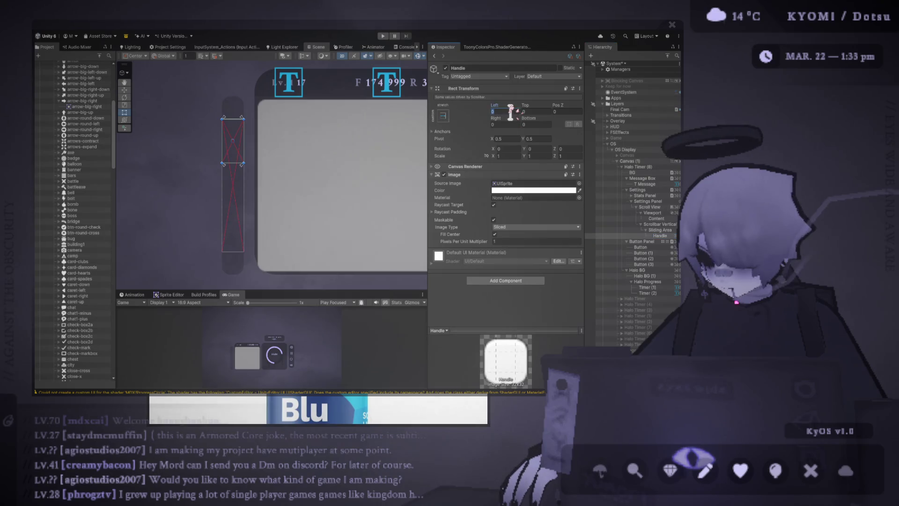
{"action": "type", "text": "-10"}
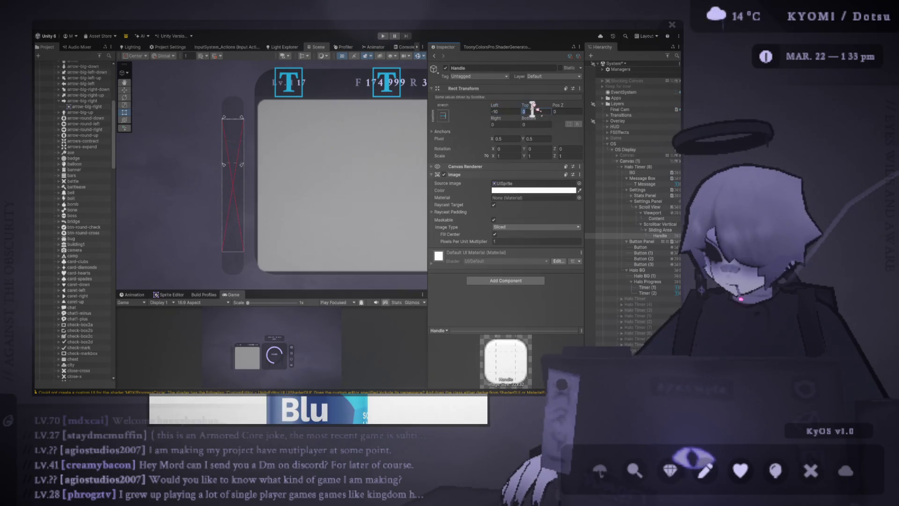
{"action": "double_click", "coordinate": [513, 111]}
{"action": "key", "text": "ctrl+c"}
{"action": "left_click", "coordinate": [510, 123]}
{"action": "key", "text": "ctrl+v"}
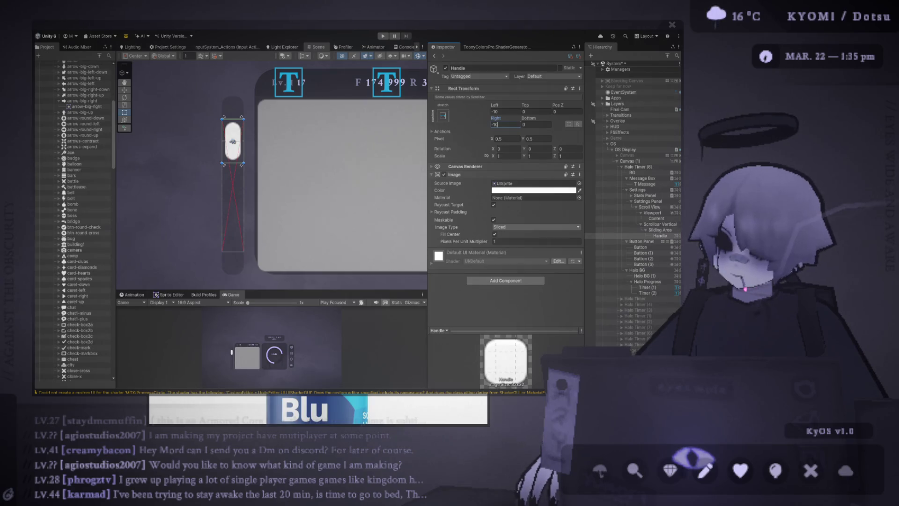
- Compare the scrollbar objects and set the Handle's Left and Right margins to 0
{"action": "left_click", "coordinate": [664, 230]}
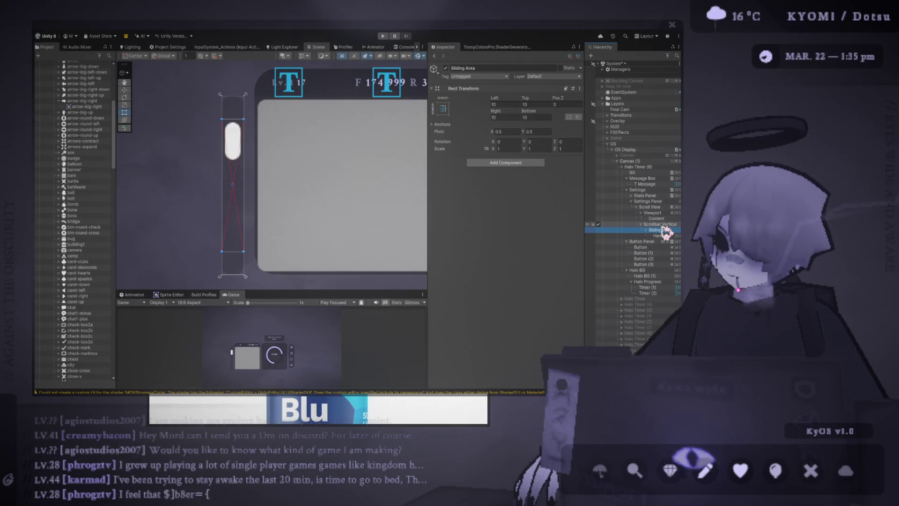
{"action": "left_click", "coordinate": [663, 225]}
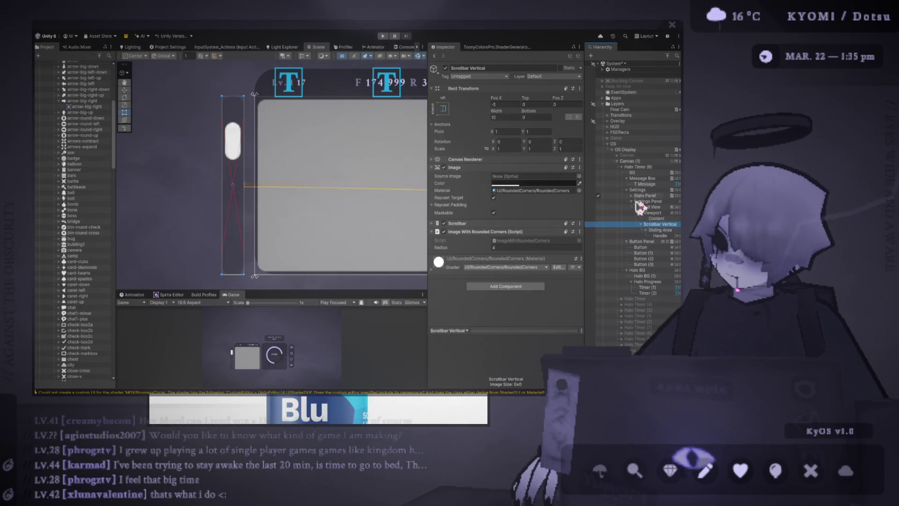
{"action": "left_click", "coordinate": [598, 230]}
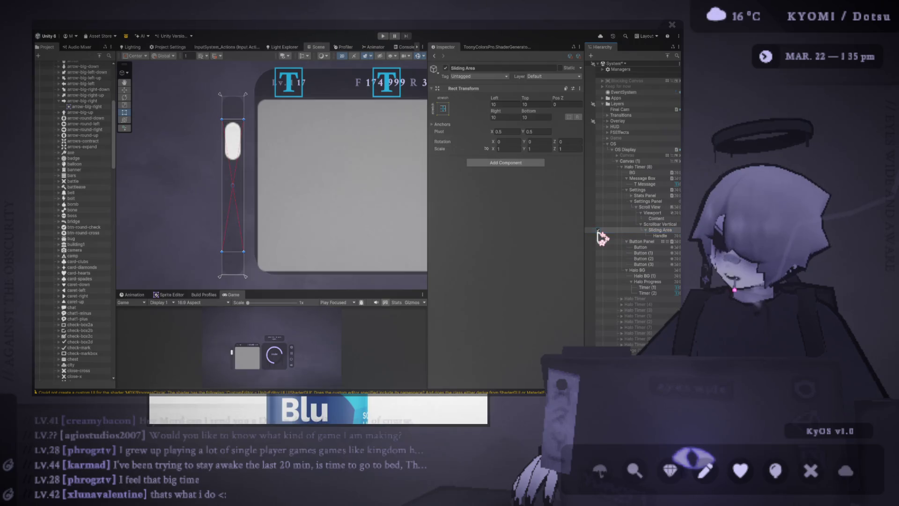
{"action": "left_click", "coordinate": [598, 230]}
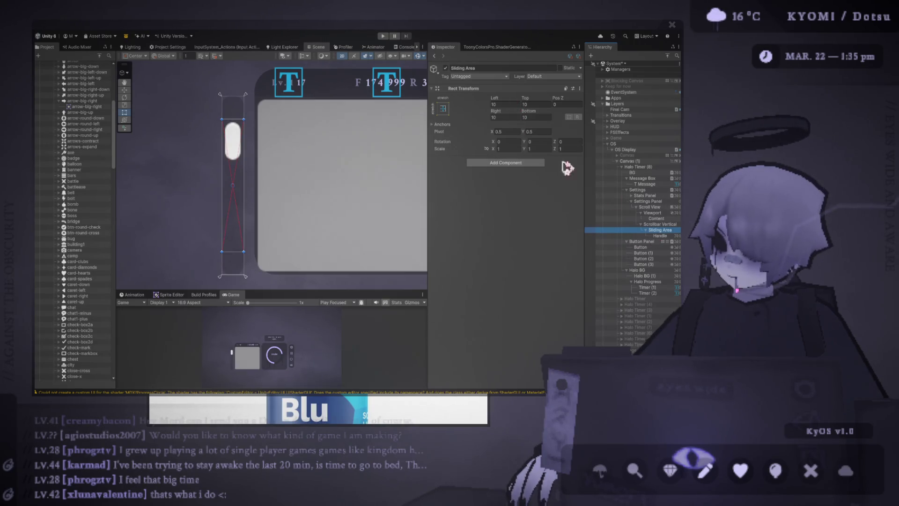
{"action": "left_click", "coordinate": [659, 236]}
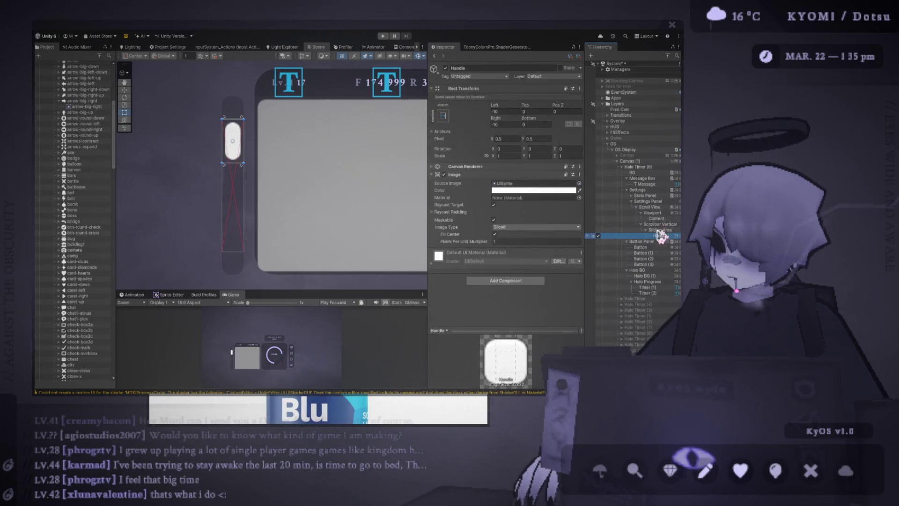
{"action": "left_click", "coordinate": [506, 112]}
{"action": "type", "text": "0"}
{"action": "left_click", "coordinate": [507, 124]}
{"action": "type", "text": "0"}
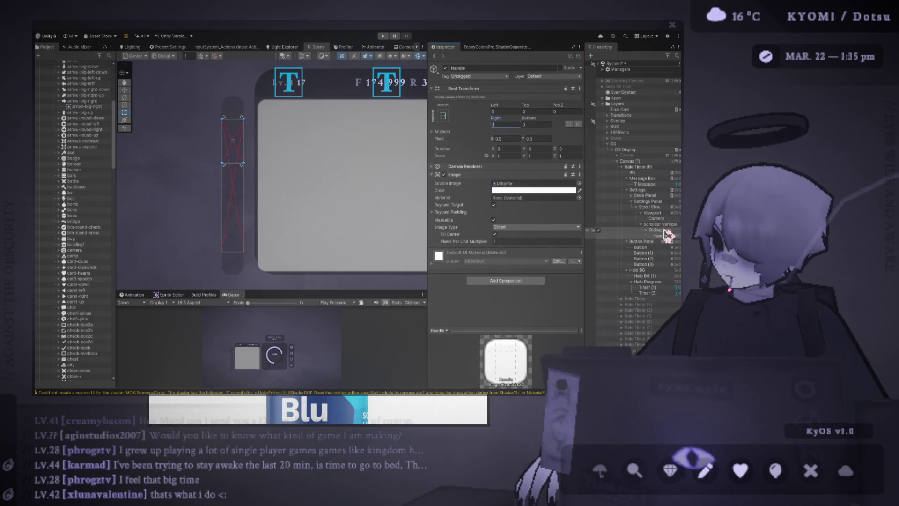
- Adjust the Sliding Area's left and right margins, settling its Left margin at 1
{"action": "left_click", "coordinate": [664, 230]}
{"action": "left_click", "coordinate": [506, 104]}
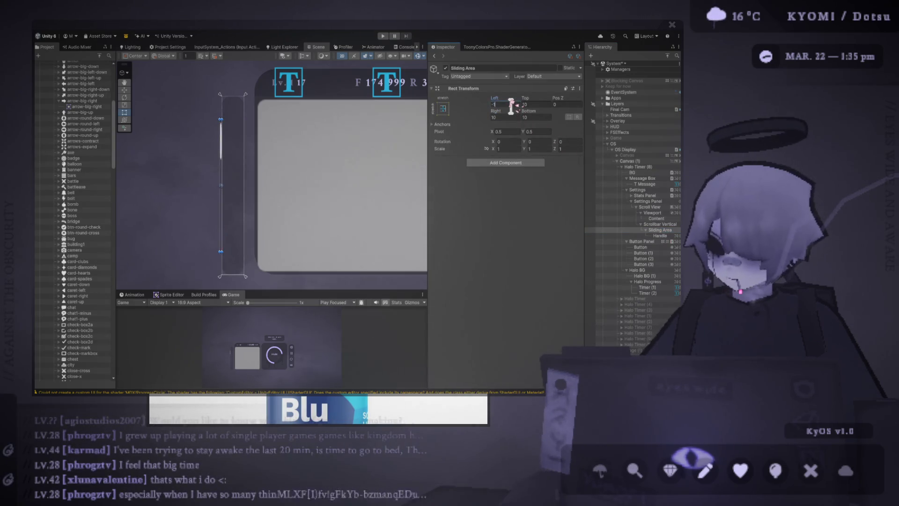
{"action": "type", "text": "0"}
{"action": "left_click", "coordinate": [498, 117]}
{"action": "type", "text": "-10"}
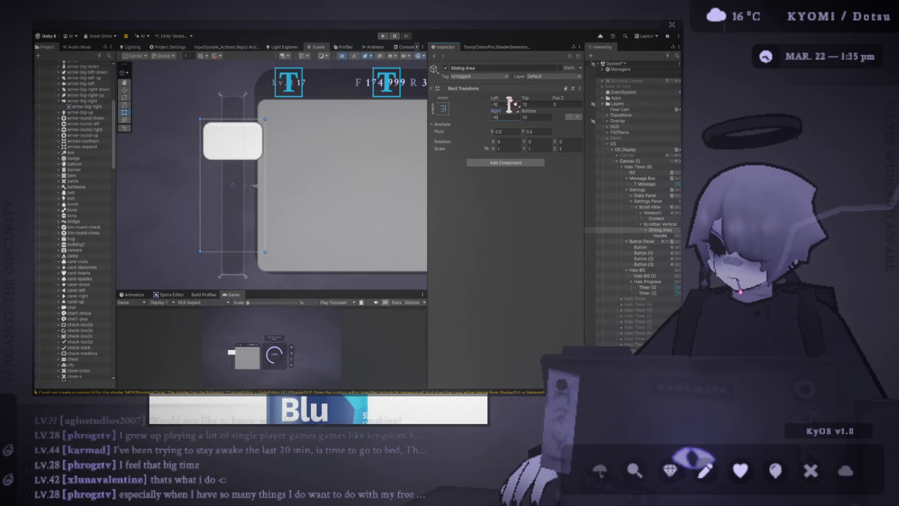
{"action": "left_click", "coordinate": [509, 104]}
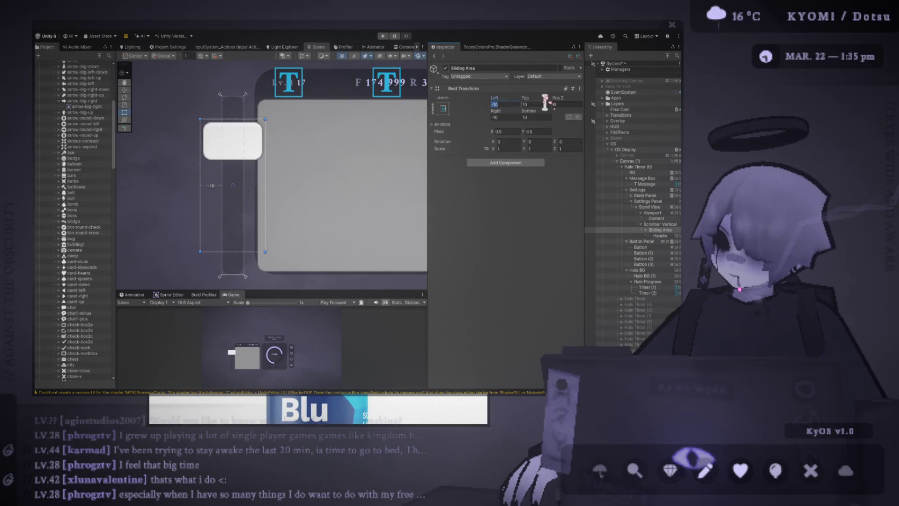
{"action": "mouse_move", "coordinate": [498, 99]}
{"action": "left_mouse_down"}
{"action": "mouse_move", "coordinate": [487, 104]}
{"action": "mouse_move", "coordinate": [533, 107]}
{"action": "mouse_move", "coordinate": [487, 114]}
{"action": "mouse_move", "coordinate": [560, 122]}
{"action": "mouse_move", "coordinate": [524, 117]}
{"action": "left_mouse_up"}
{"action": "left_click", "coordinate": [510, 104]}
{"action": "type", "text": "1"}
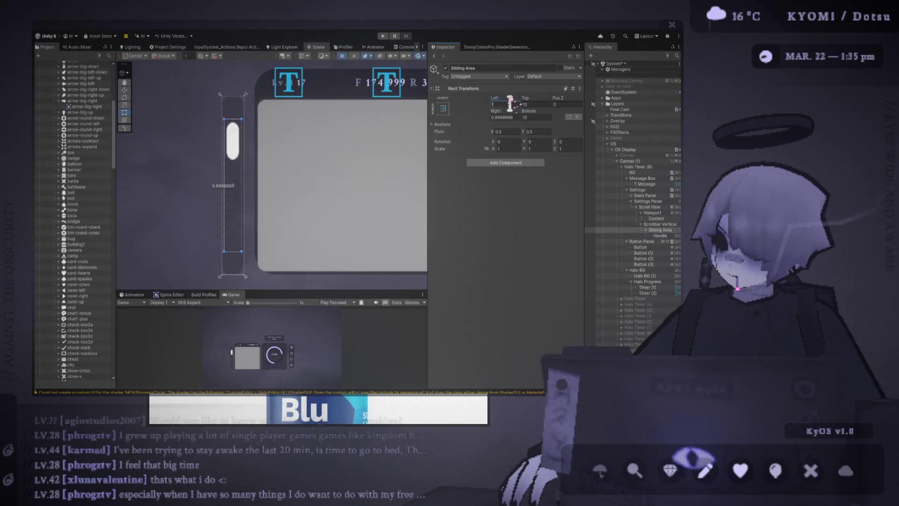
- Drag the Scrollbar Vertical's width down to about 3.5 and set its corner radius to 2
{"action": "left_click", "coordinate": [672, 224]}
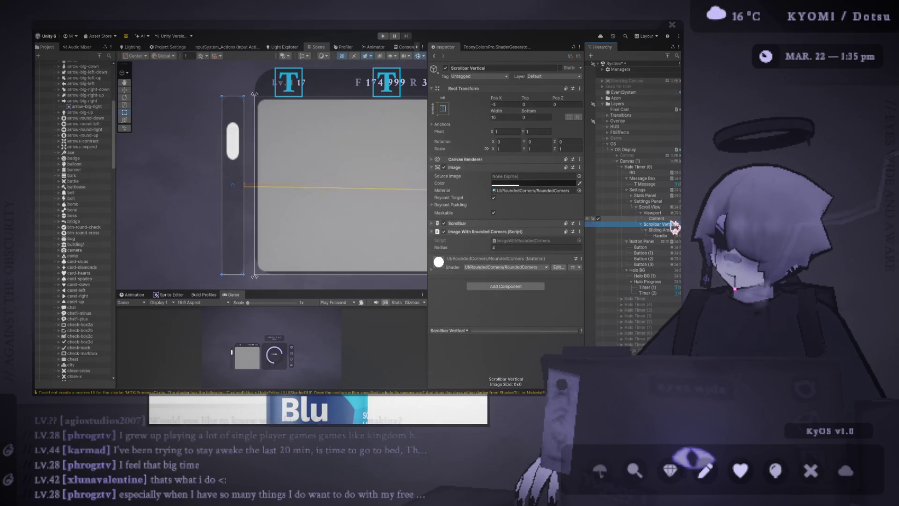
{"action": "left_click_drag", "start_coordinate": [226, 180], "coordinate": [236, 173]}
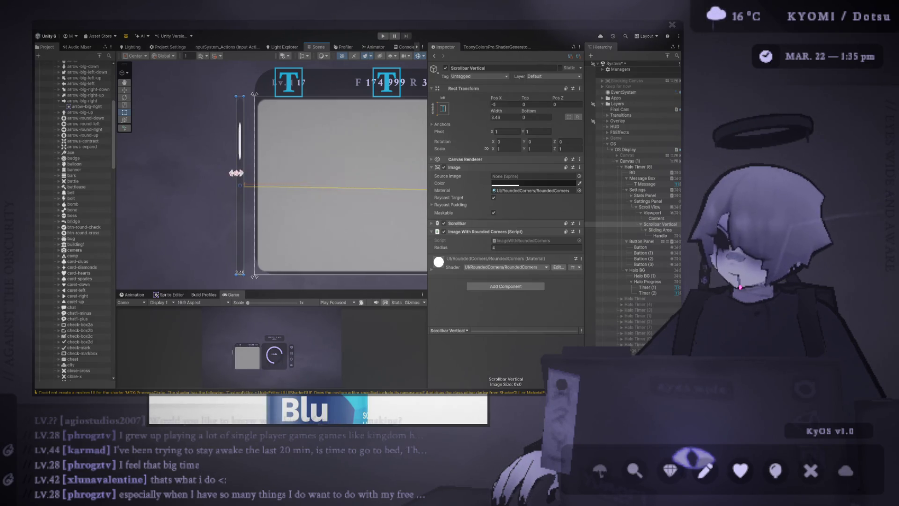
{"action": "left_click", "coordinate": [526, 247]}
{"action": "type", "text": "2"}
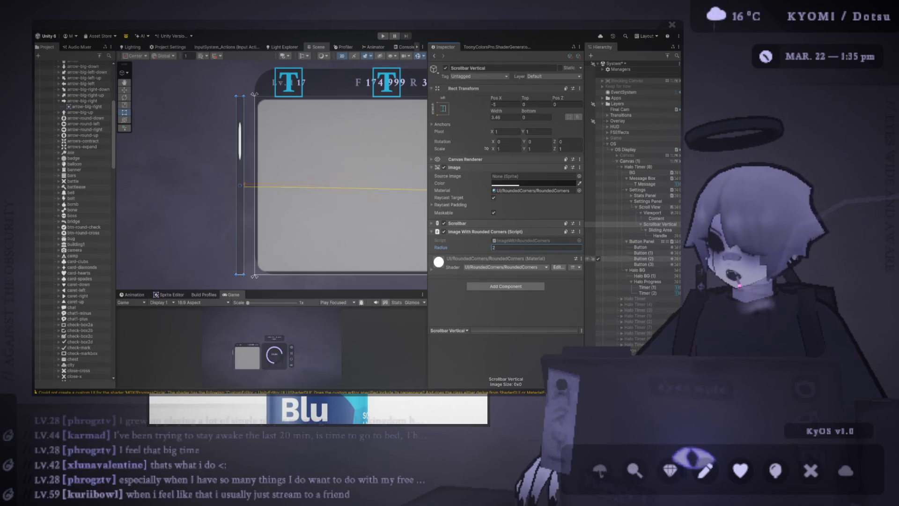
{"action": "left_click", "coordinate": [661, 230]}
{"action": "left_click", "coordinate": [662, 235]}
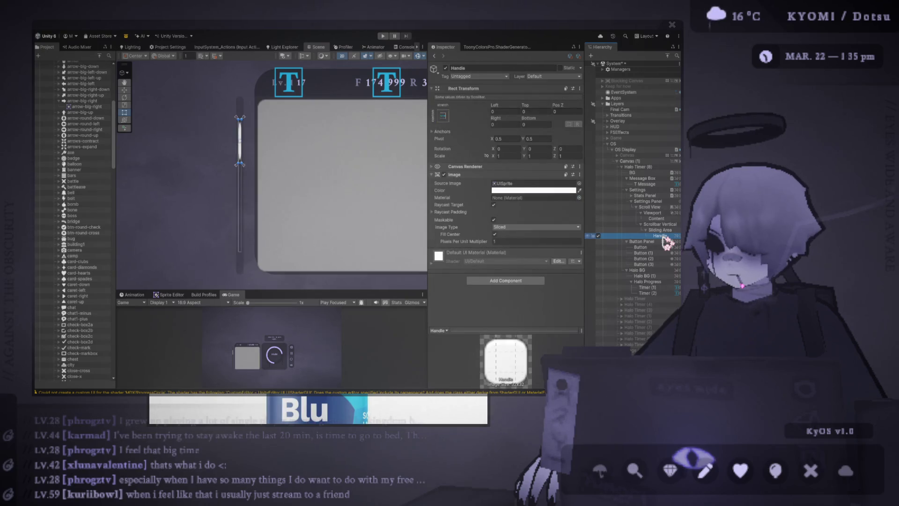
- Switch between the Sliding Area and Handle to inspect their settings
{"action": "left_click", "coordinate": [660, 230]}
{"action": "scroll", "coordinate": [235, 128], "scroll_direction": "up", "scroll_amount": 2}
{"action": "scroll", "coordinate": [239, 133], "scroll_direction": "up", "scroll_amount": 5}
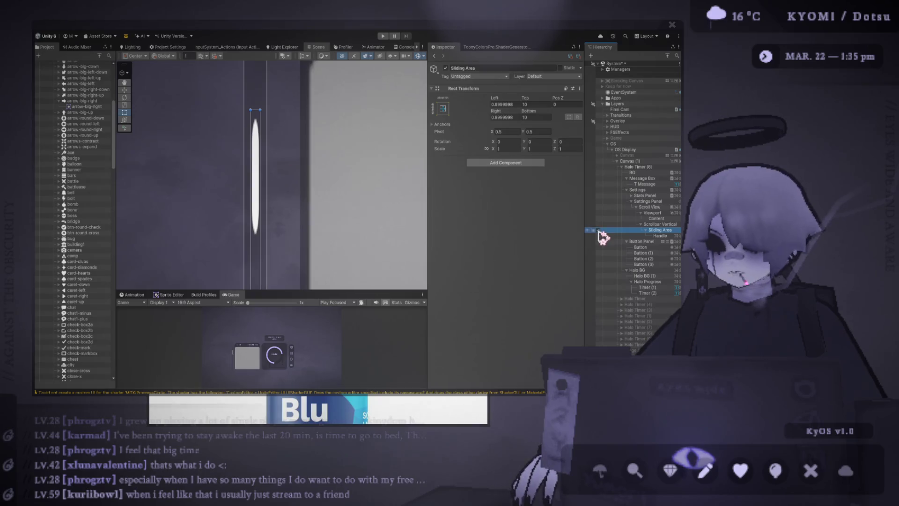
{"action": "left_click", "coordinate": [661, 235]}
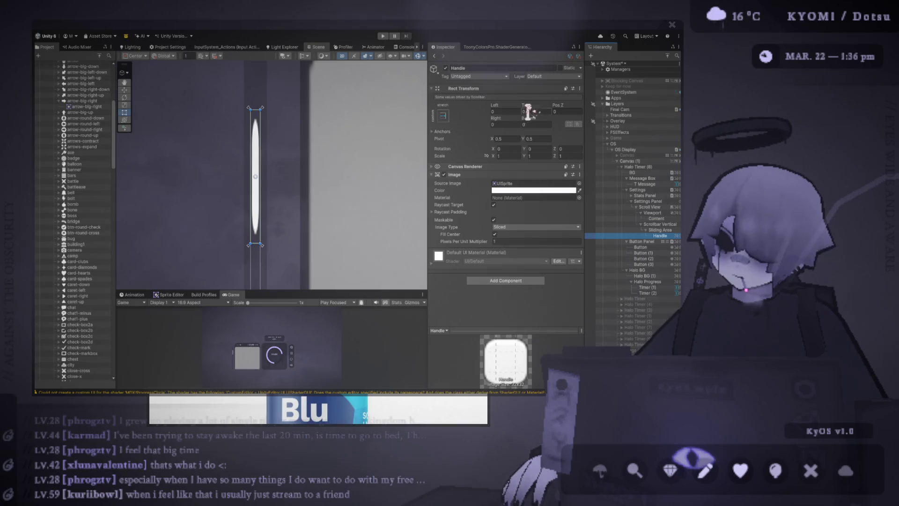
{"action": "left_click", "coordinate": [663, 229]}
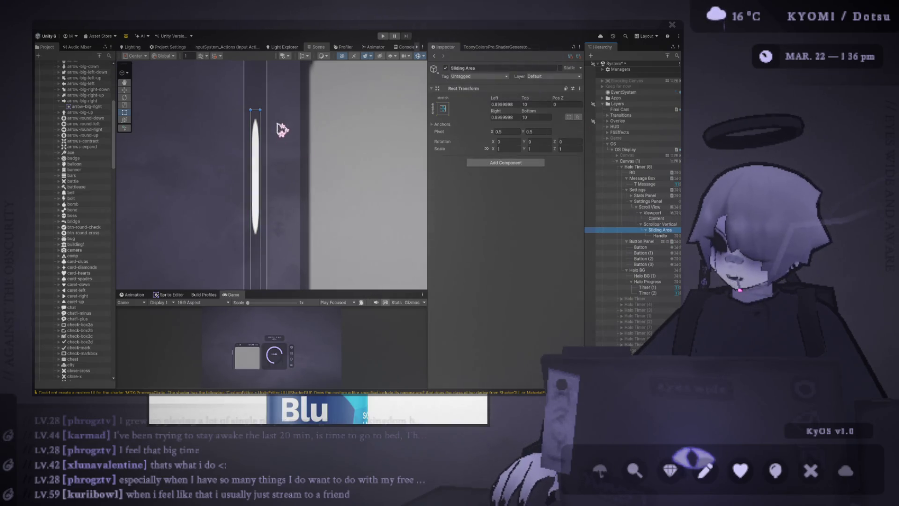
{"action": "scroll", "coordinate": [258, 162], "scroll_direction": "down", "scroll_amount": 3}
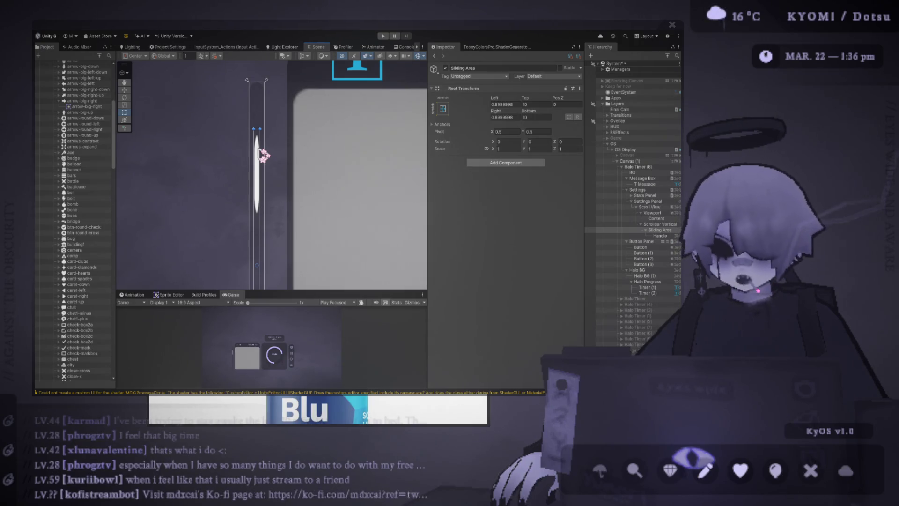
{"action": "left_click", "coordinate": [665, 236]}
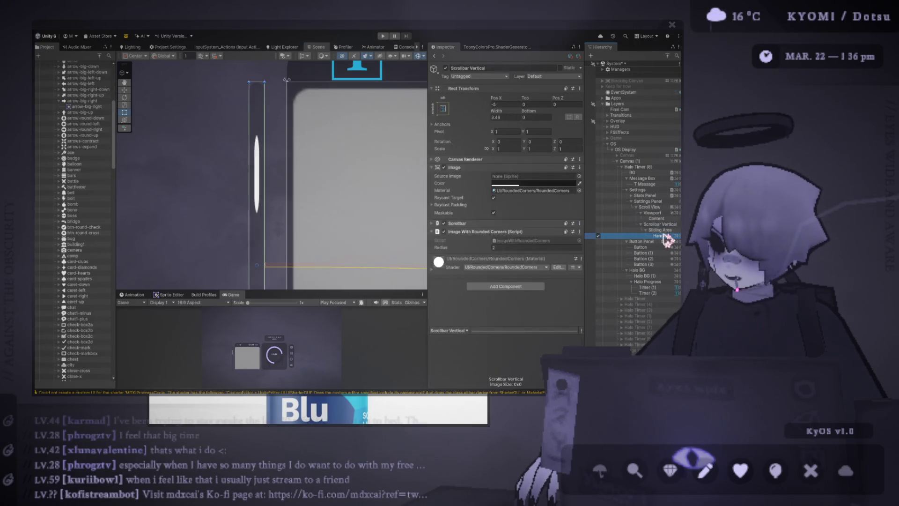
{"action": "left_click", "coordinate": [609, 229]}
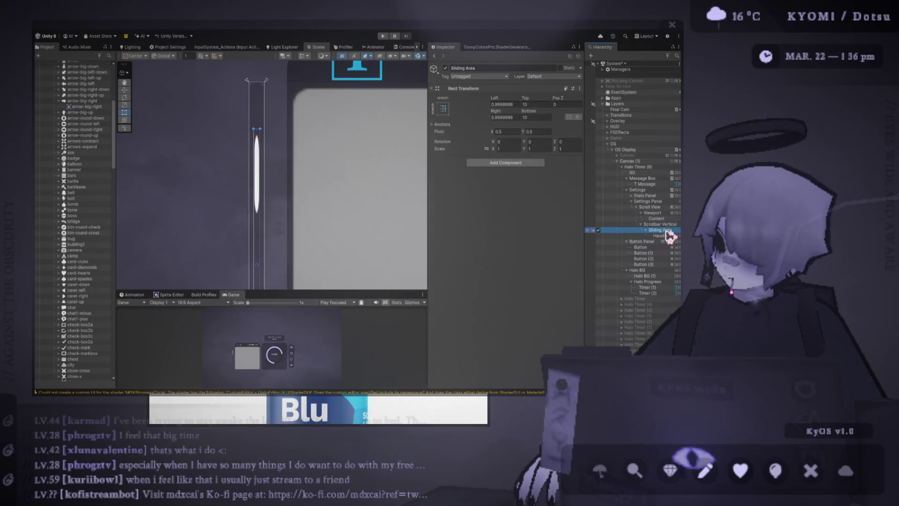
{"action": "scroll", "coordinate": [266, 140], "scroll_direction": "down", "scroll_amount": 2}
{"action": "scroll", "coordinate": [275, 162], "scroll_direction": "down", "scroll_amount": 3}
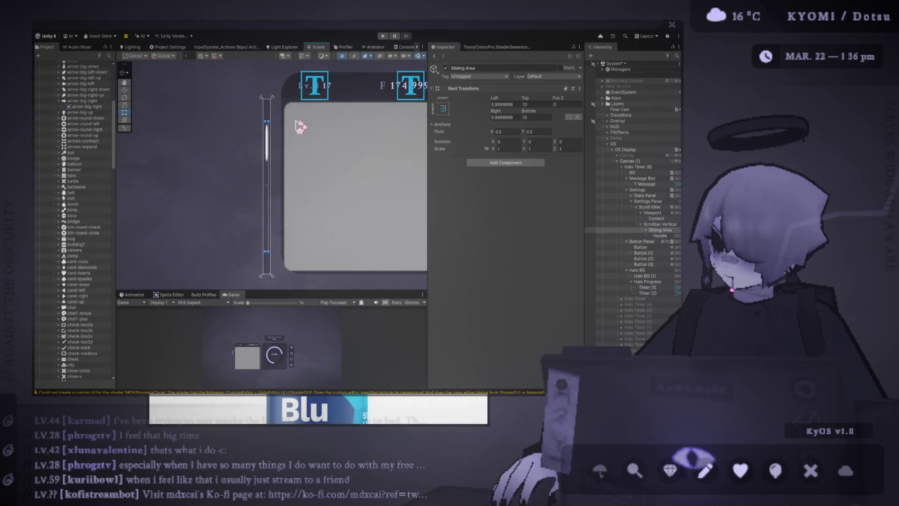
- Set the Sliding Area's Left, Right, Top and Bottom margins to 0
{"action": "left_click", "coordinate": [514, 104]}
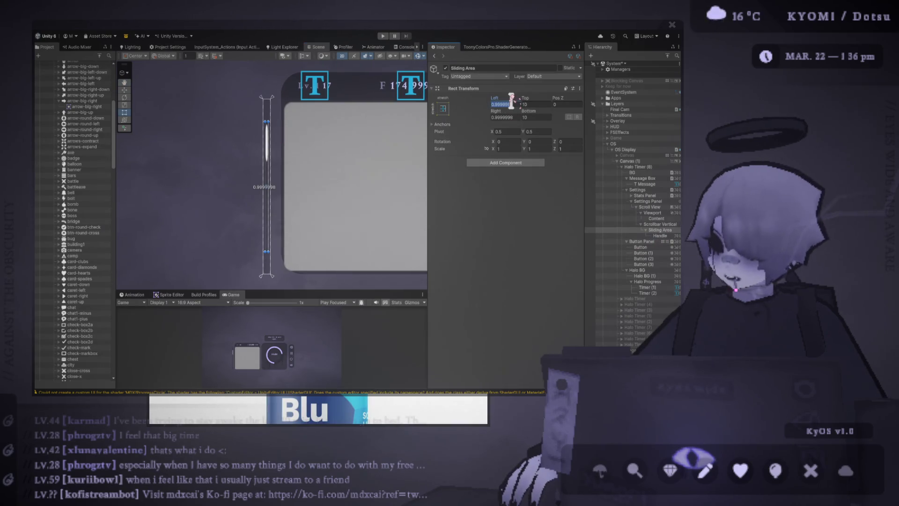
{"action": "type", "text": "0"}
{"action": "left_click", "coordinate": [515, 117]}
{"action": "type", "text": "0"}
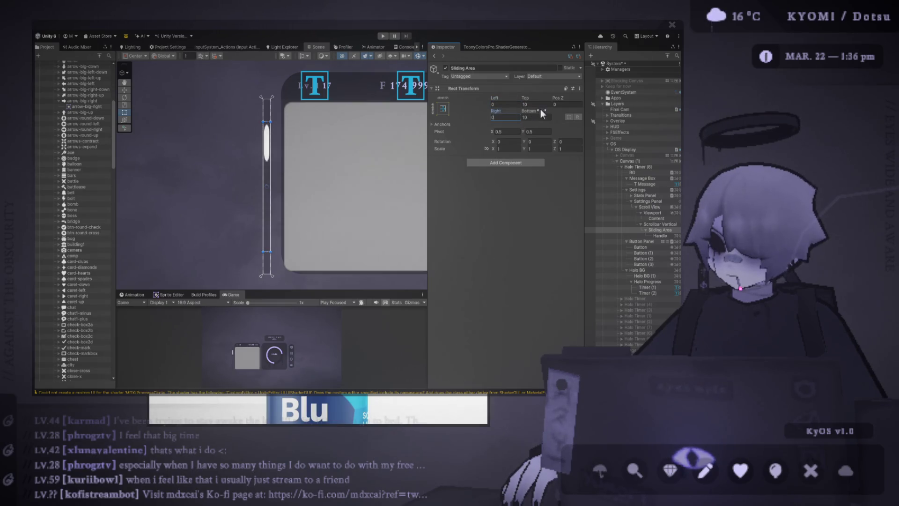
{"action": "left_click", "coordinate": [534, 104]}
{"action": "type", "text": "0"}
{"action": "left_click", "coordinate": [535, 117]}
{"action": "type", "text": "0"}
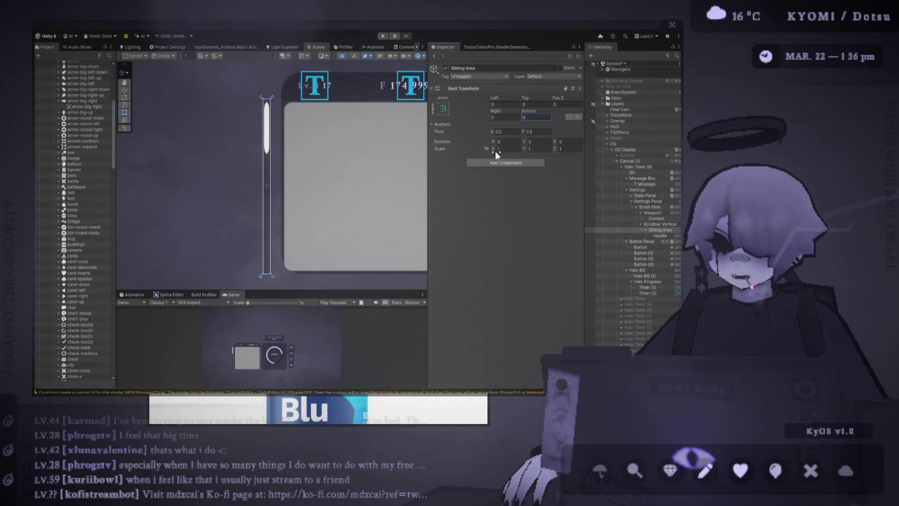
{"action": "left_click", "coordinate": [612, 236]}
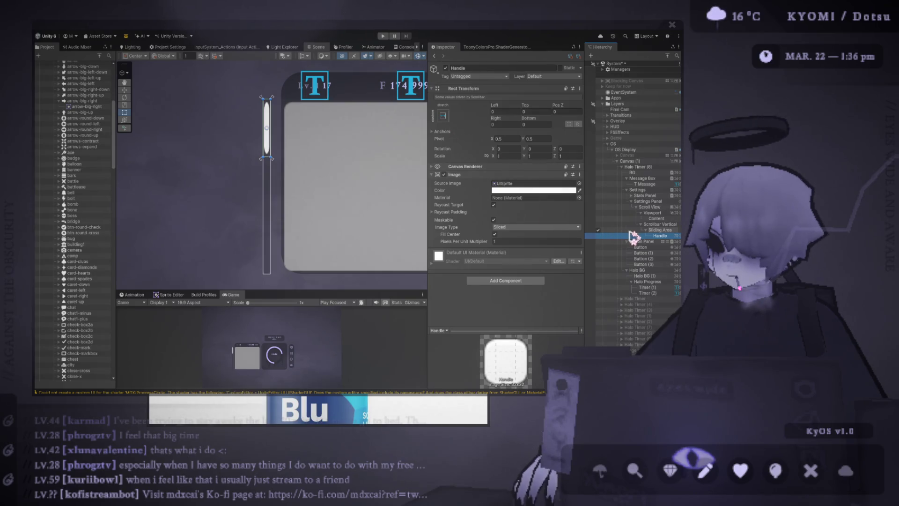
{"action": "left_click", "coordinate": [614, 224]}
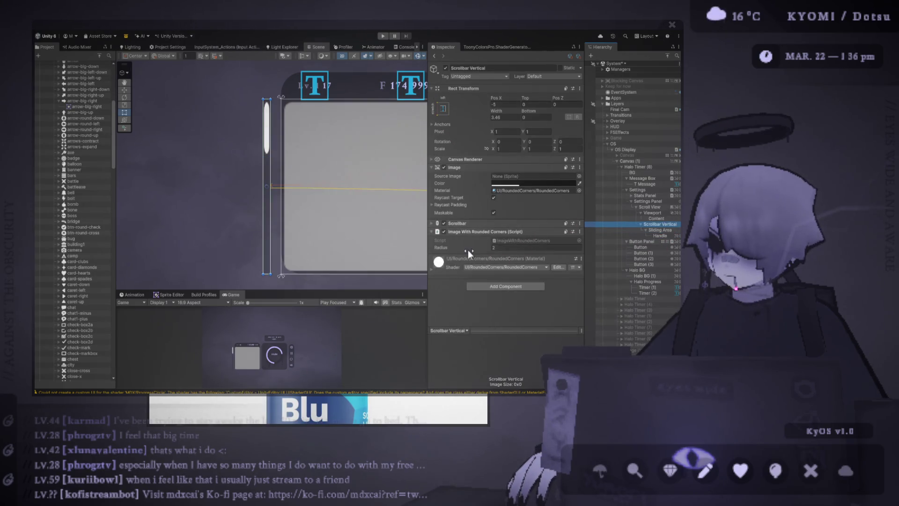
- Select the Handle and clear its Image Source Image so it reads None (Sprite)
{"action": "left_click", "coordinate": [657, 208]}
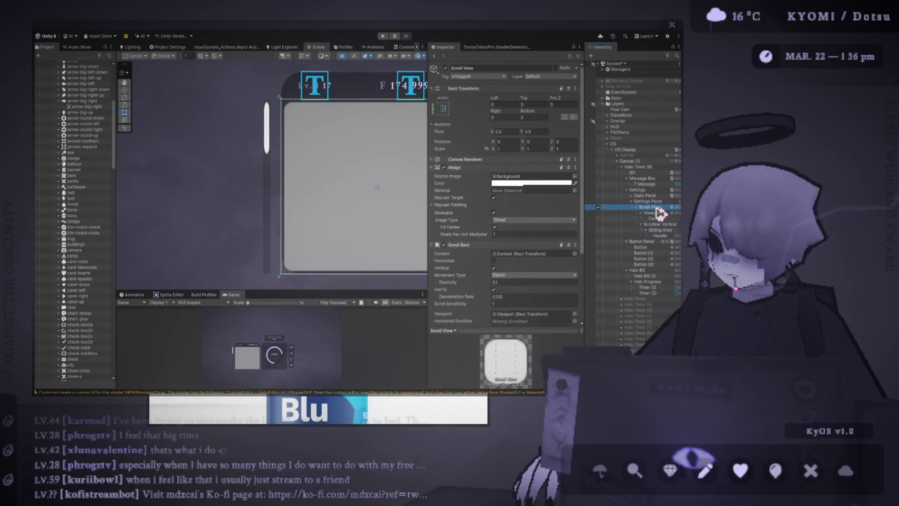
{"action": "scroll", "coordinate": [536, 255], "scroll_direction": "down", "scroll_amount": 4}
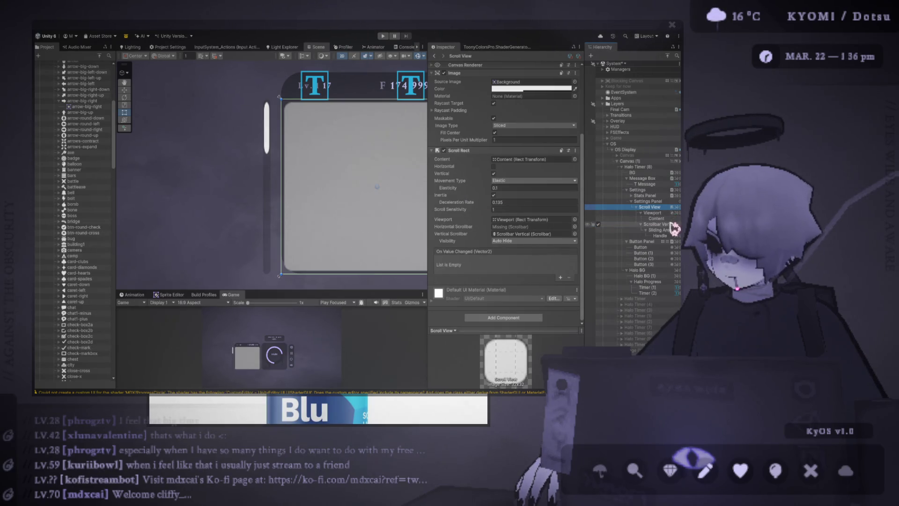
{"action": "left_click", "coordinate": [663, 236]}
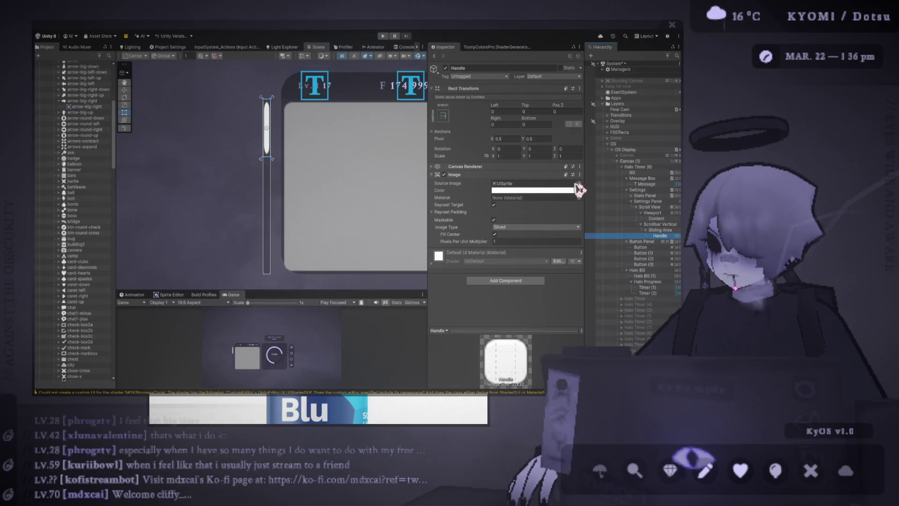
{"action": "left_click", "coordinate": [579, 189]}
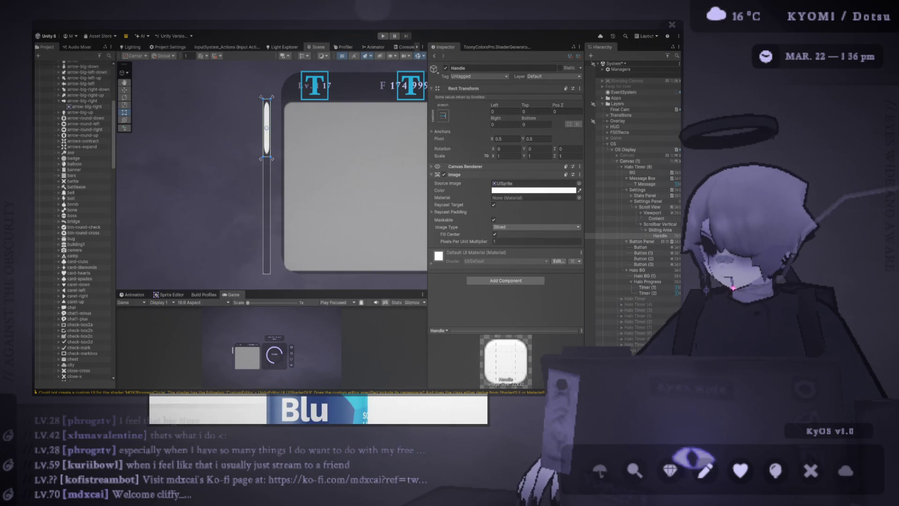
{"action": "key", "text": "Delete"}
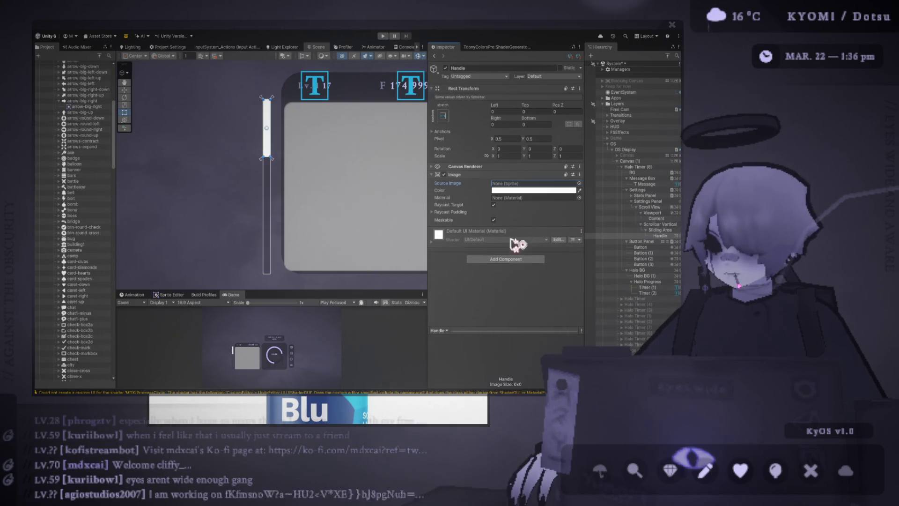
- Give the Handle an Image With Rounded Corners of radius 2 and a black colour
{"action": "left_click", "coordinate": [517, 250]}
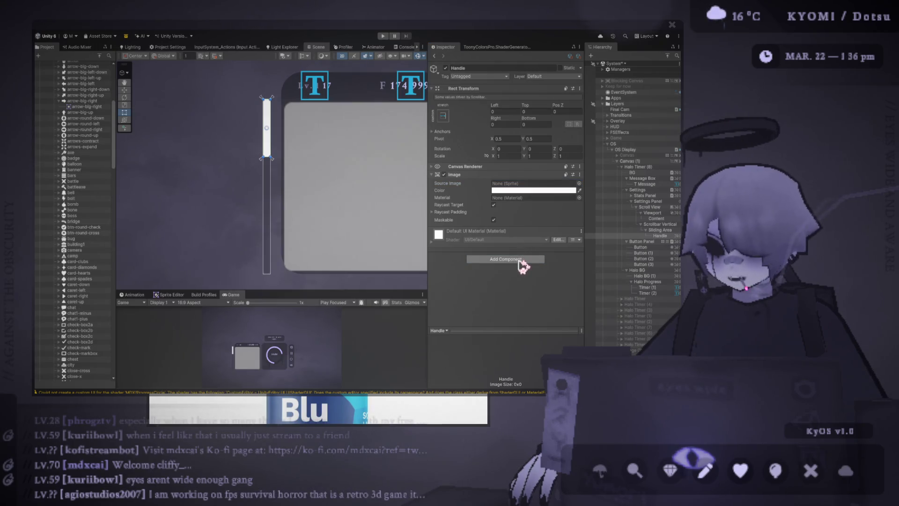
{"action": "left_click", "coordinate": [520, 263]}
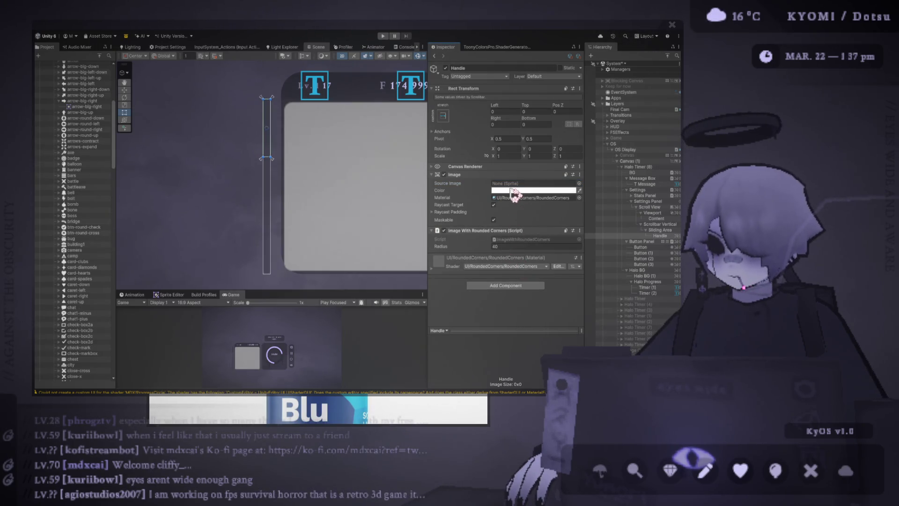
{"action": "left_click", "coordinate": [496, 247]}
{"action": "type", "text": "2"}
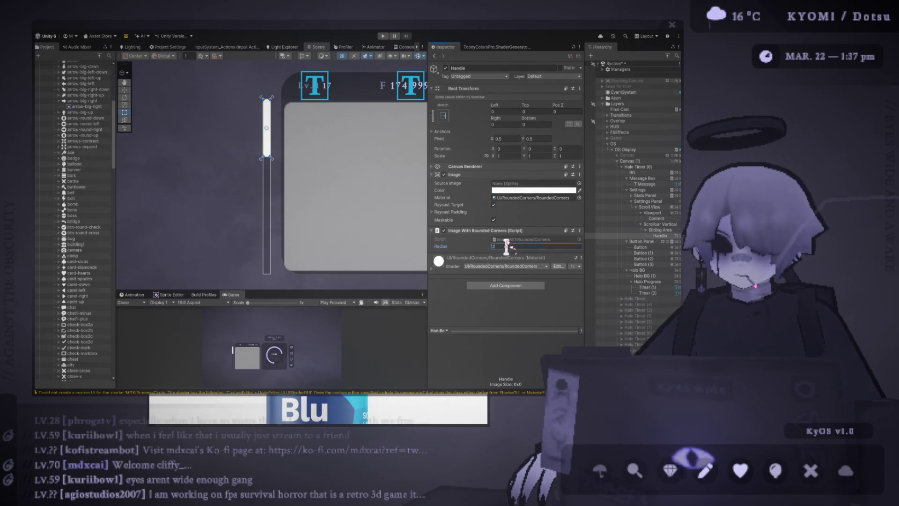
{"action": "left_click", "coordinate": [551, 191]}
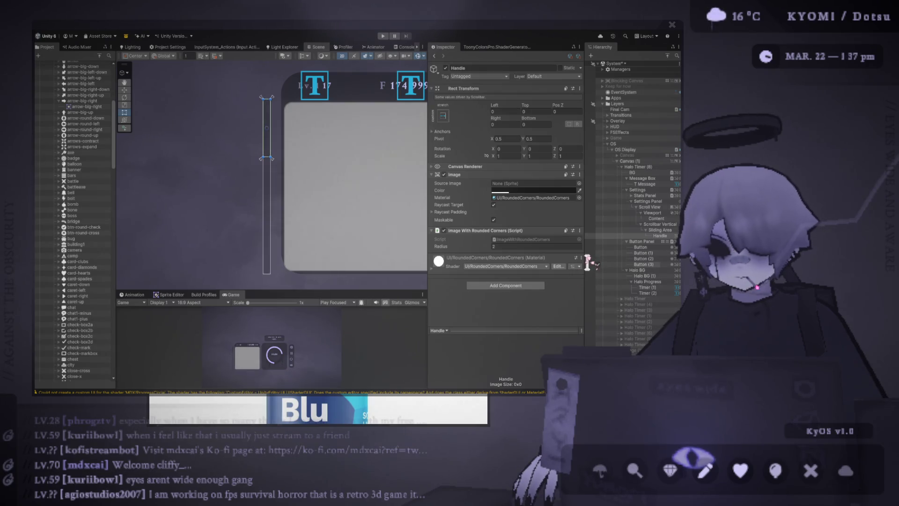
{"action": "left_click_drag", "start_coordinate": [311, 290], "coordinate": [307, 149]}
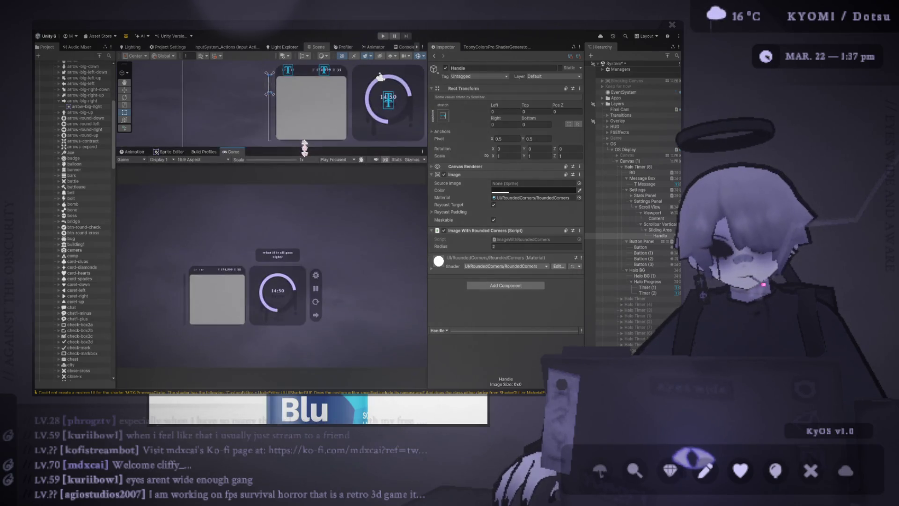
{"action": "scroll", "coordinate": [161, 316], "scroll_direction": "up", "scroll_amount": 5}
{"action": "left_click_drag", "start_coordinate": [161, 318], "coordinate": [200, 297]}
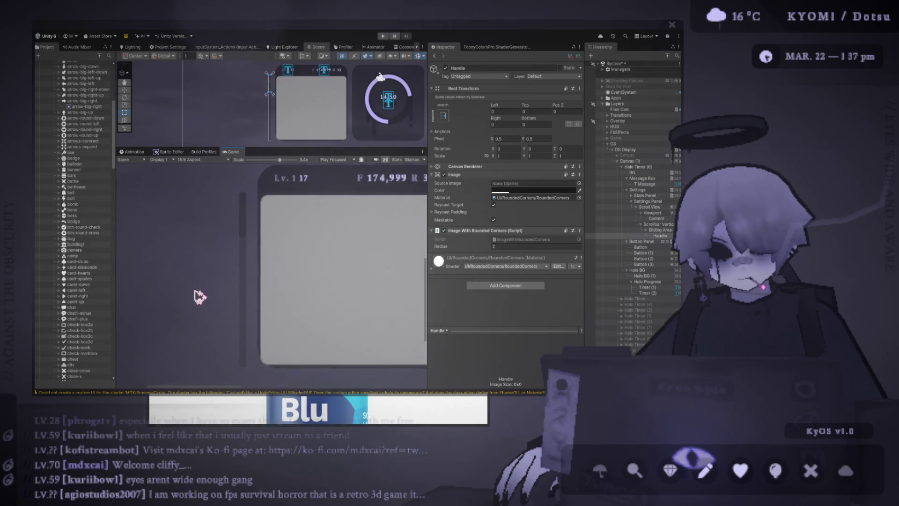
{"action": "scroll", "coordinate": [224, 237], "scroll_direction": "up", "scroll_amount": 1}
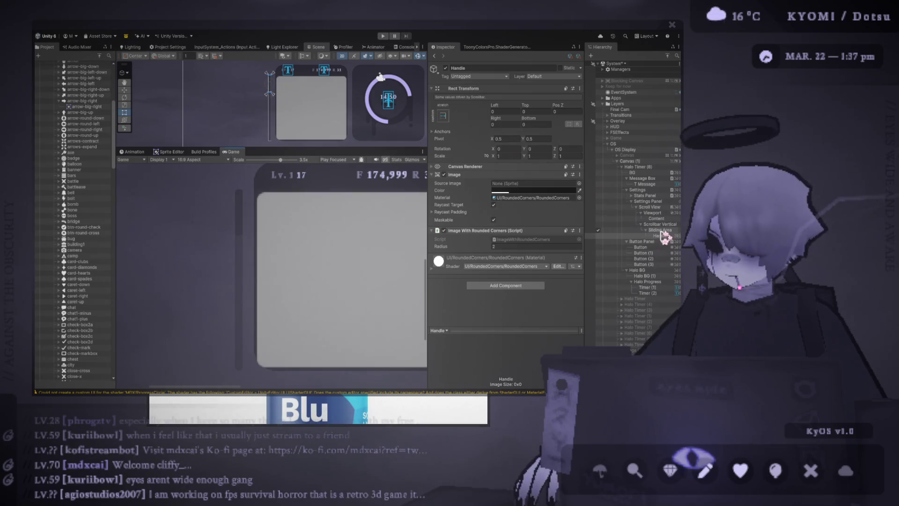
- Set the Handle's Left, Right, Top and Bottom insets to 1
{"action": "left_click", "coordinate": [609, 236]}
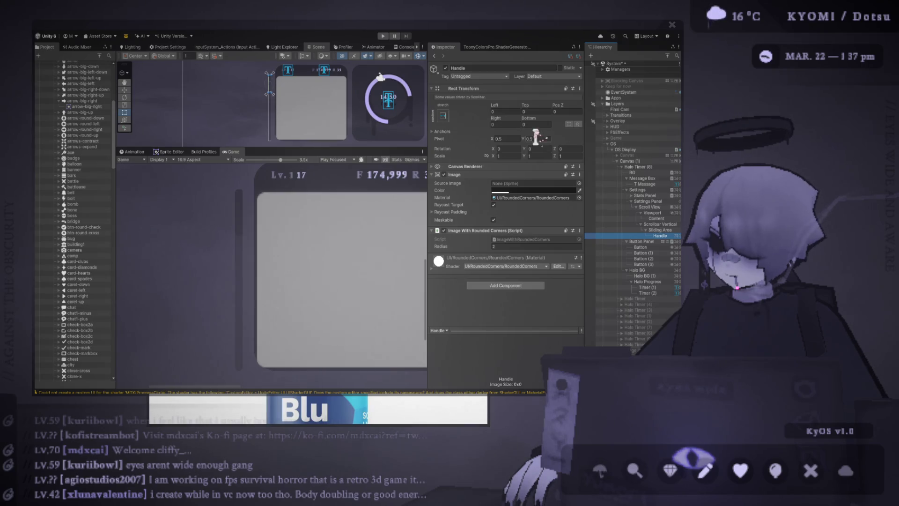
{"action": "left_click", "coordinate": [514, 112]}
{"action": "type", "text": "1"}
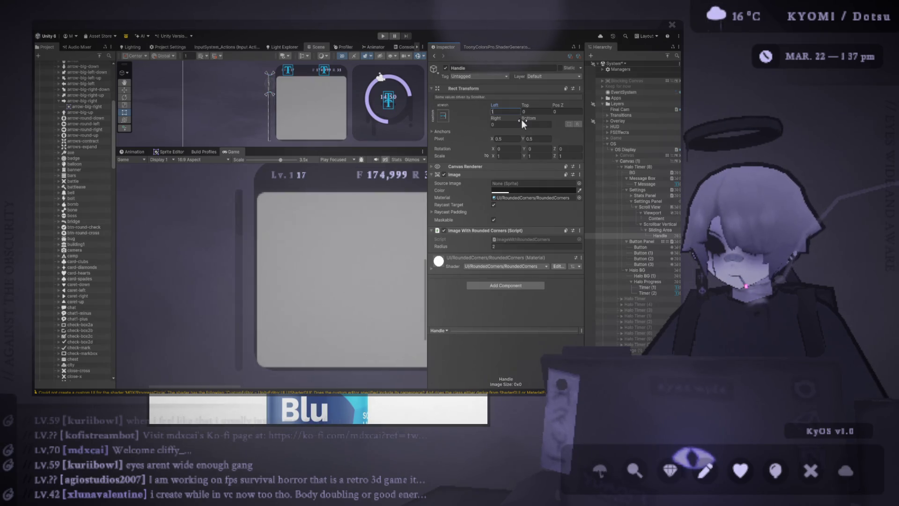
{"action": "left_click", "coordinate": [511, 124]}
{"action": "type", "text": "1"}
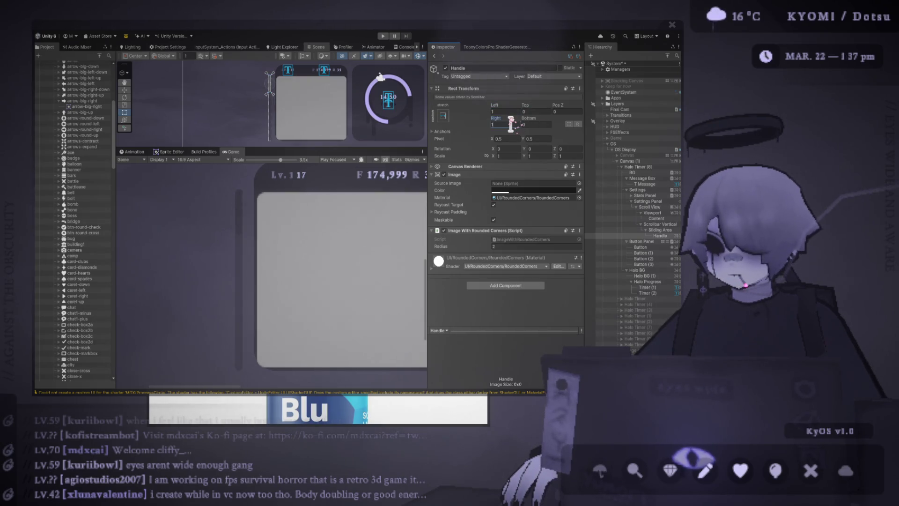
{"action": "left_click", "coordinate": [546, 112]}
{"action": "type", "text": "1"}
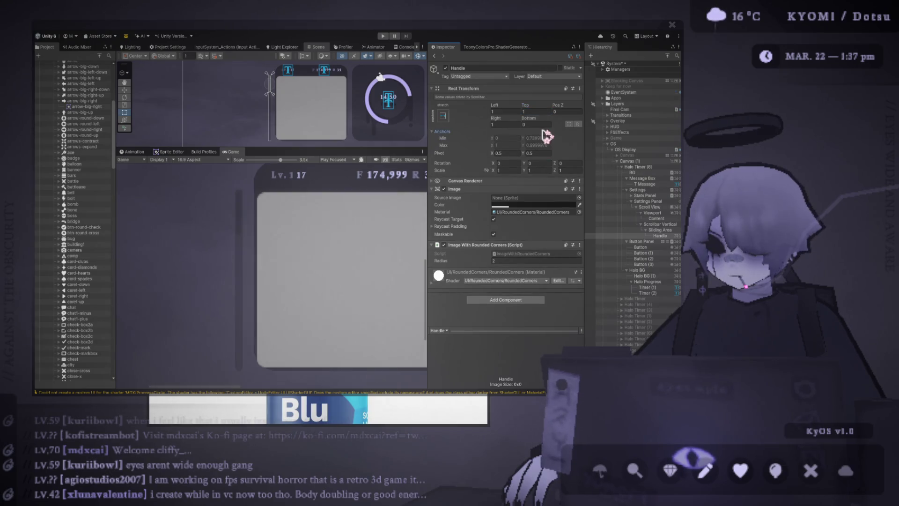
{"action": "left_click", "coordinate": [536, 124]}
{"action": "type", "text": "1"}
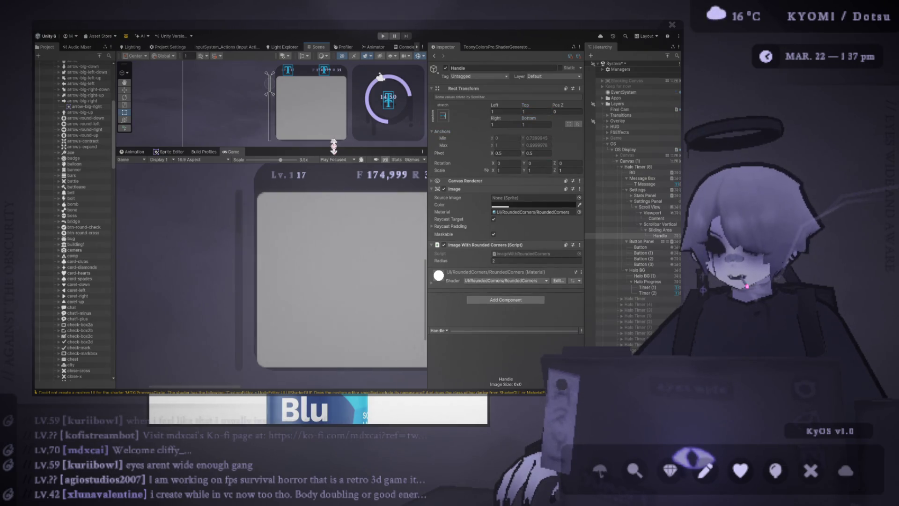
{"action": "left_click_drag", "start_coordinate": [334, 146], "coordinate": [333, 118]}
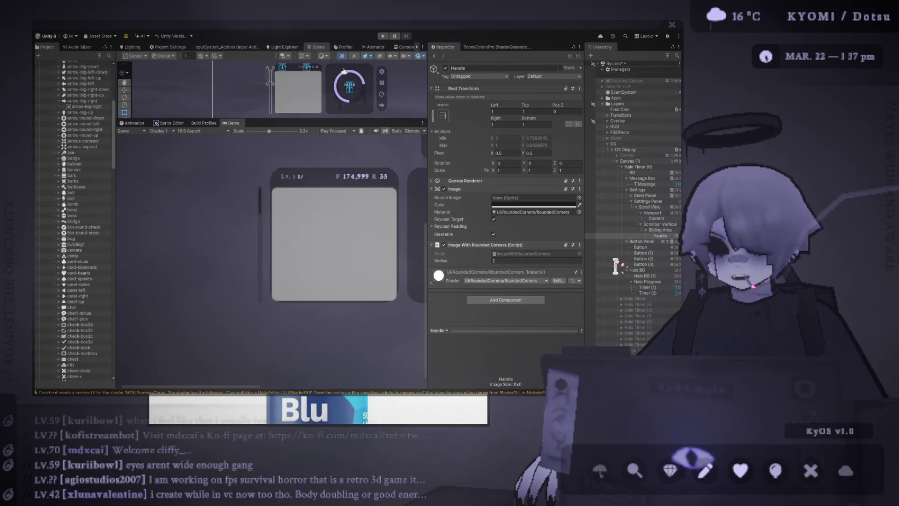
- Enlarge the Scene view, frame the Handle, and expand its Image Raycast Padding values
{"action": "scroll", "coordinate": [397, 280], "scroll_direction": "down", "scroll_amount": 5}
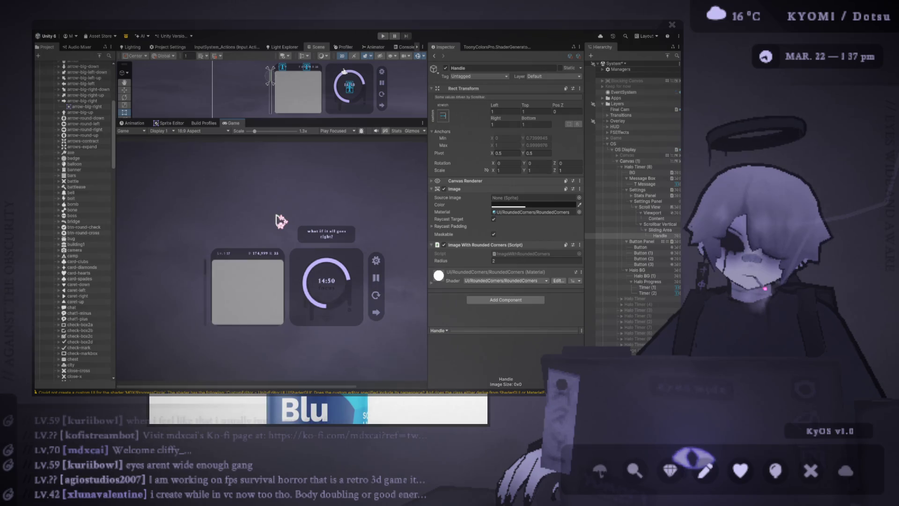
{"action": "scroll", "coordinate": [206, 255], "scroll_direction": "up", "scroll_amount": 4}
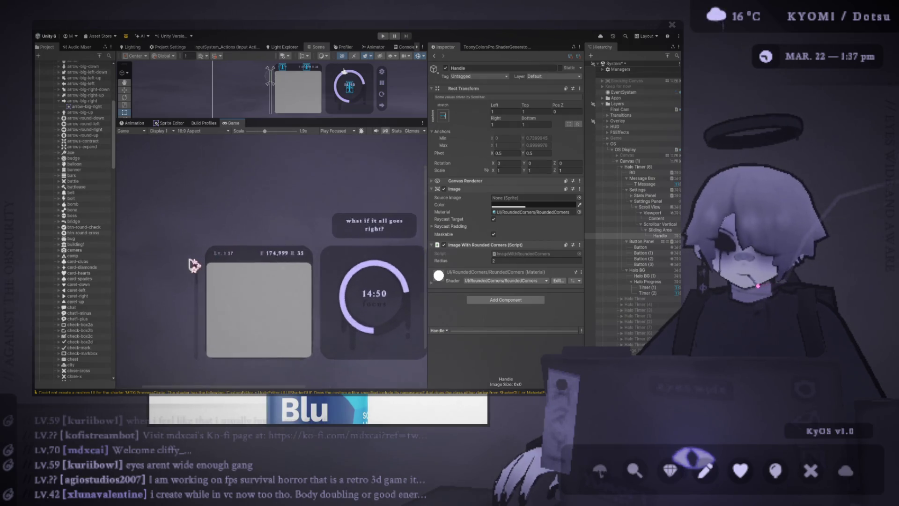
{"action": "scroll", "coordinate": [202, 253], "scroll_direction": "up", "scroll_amount": 2}
{"action": "left_click_drag", "start_coordinate": [272, 119], "coordinate": [272, 229]}
{"action": "scroll", "coordinate": [301, 163], "scroll_direction": "up", "scroll_amount": 4}
{"action": "key", "text": "f"}
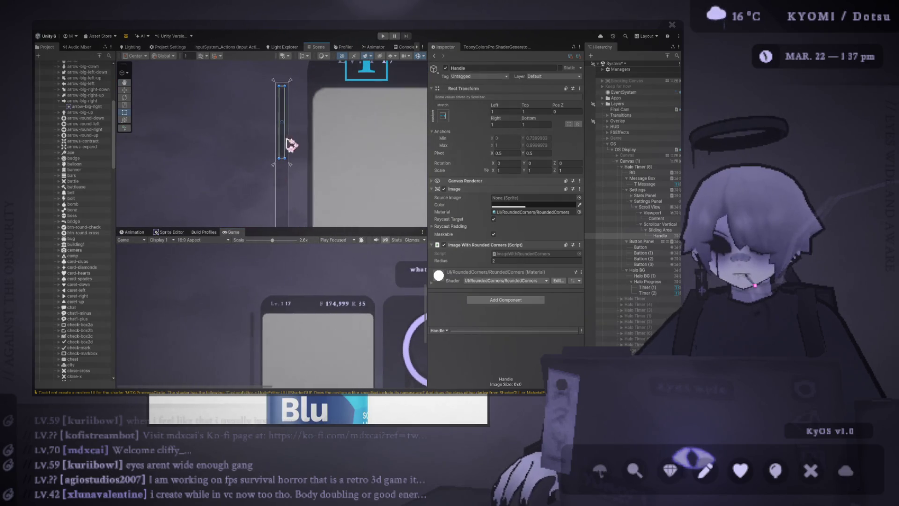
{"action": "left_click", "coordinate": [660, 230]}
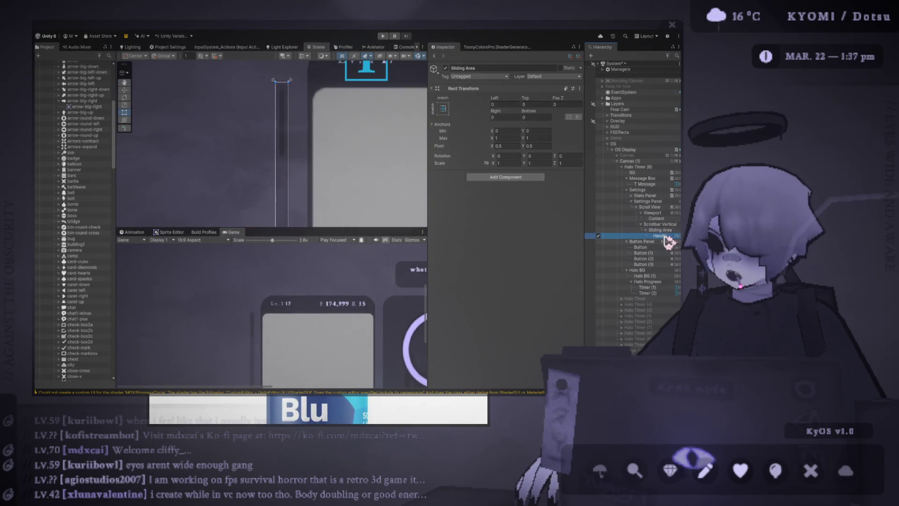
{"action": "left_click", "coordinate": [665, 235]}
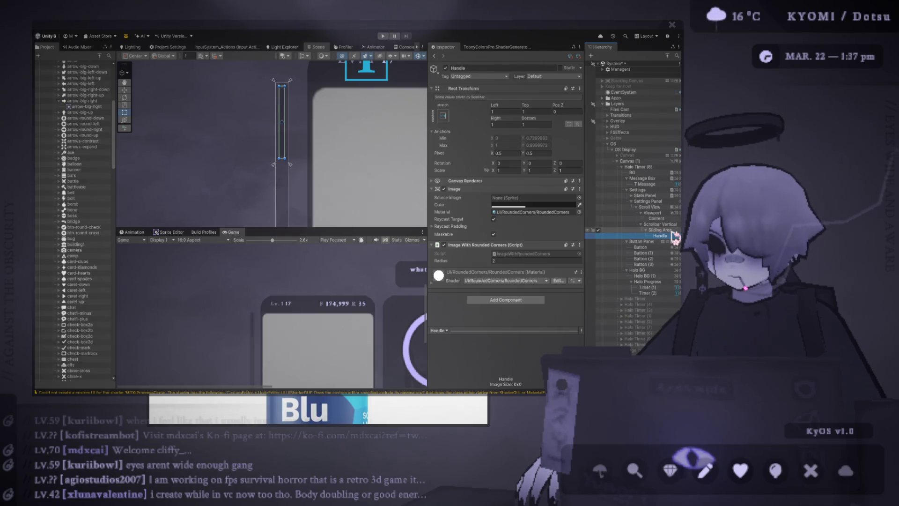
{"action": "left_click", "coordinate": [451, 226]}
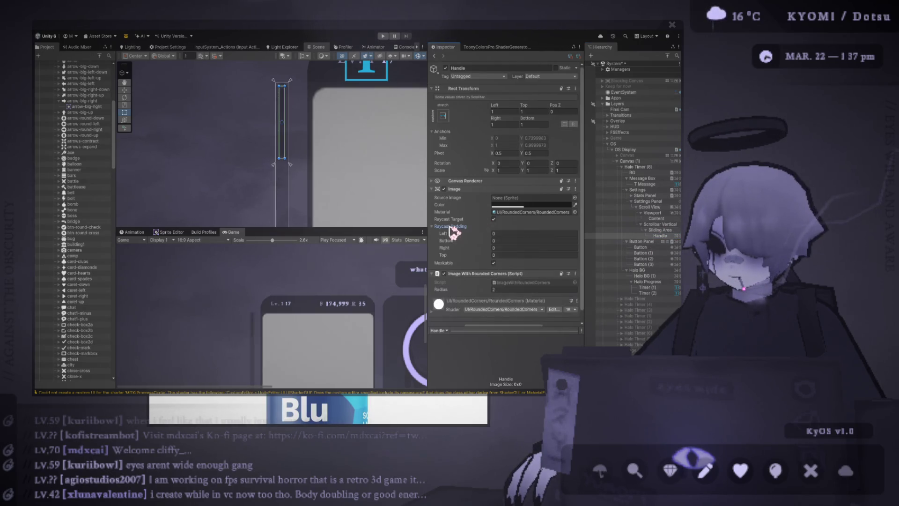
- Try a raycast padding of 5 on the Handle image's left, bottom, right and top
{"action": "left_click", "coordinate": [510, 234]}
{"action": "type", "text": "1"}
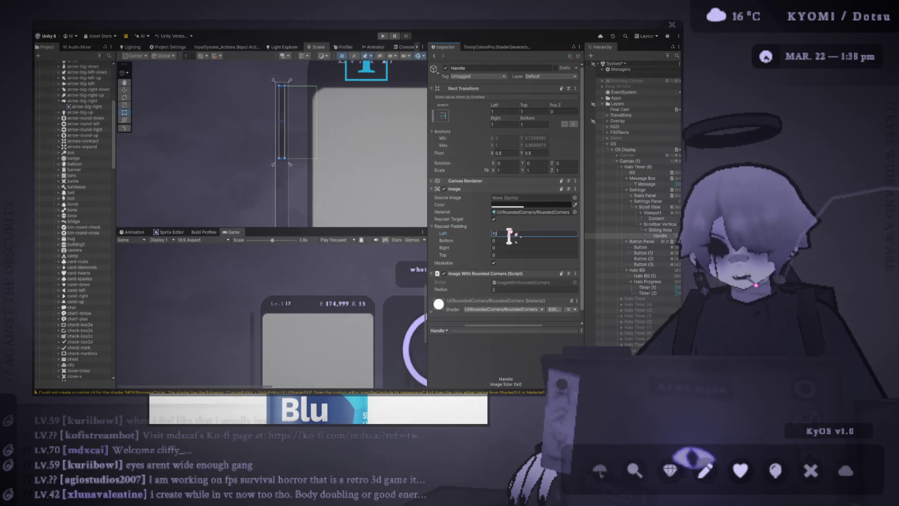
{"action": "key", "text": "BackSpace"}
{"action": "type", "text": "5"}
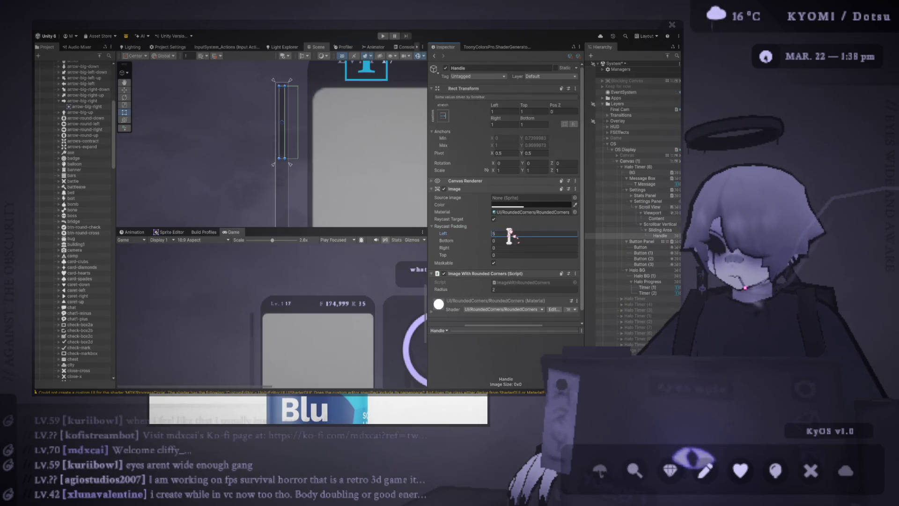
{"action": "left_click", "coordinate": [498, 240]}
{"action": "type", "text": "5"}
{"action": "left_click", "coordinate": [502, 248]}
{"action": "type", "text": "5"}
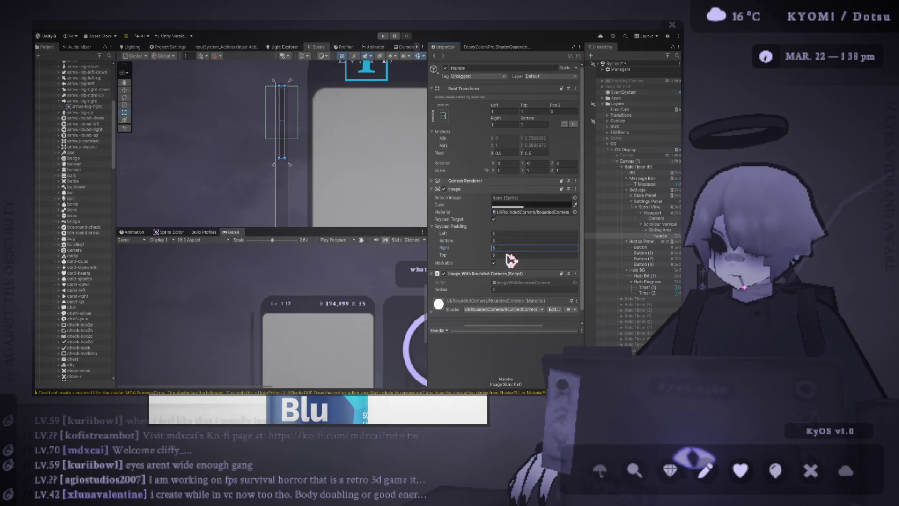
{"action": "left_click", "coordinate": [506, 255]}
{"action": "type", "text": "5"}
- Experiment with Handle raycast padding values of -1, 1 and 5 on its sides
{"action": "key", "text": "BackSpace"}
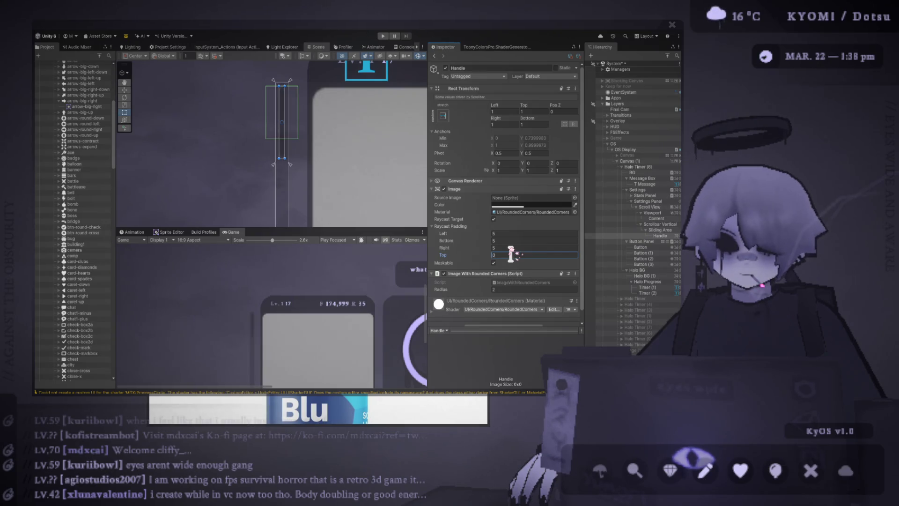
{"action": "type", "text": "-"}
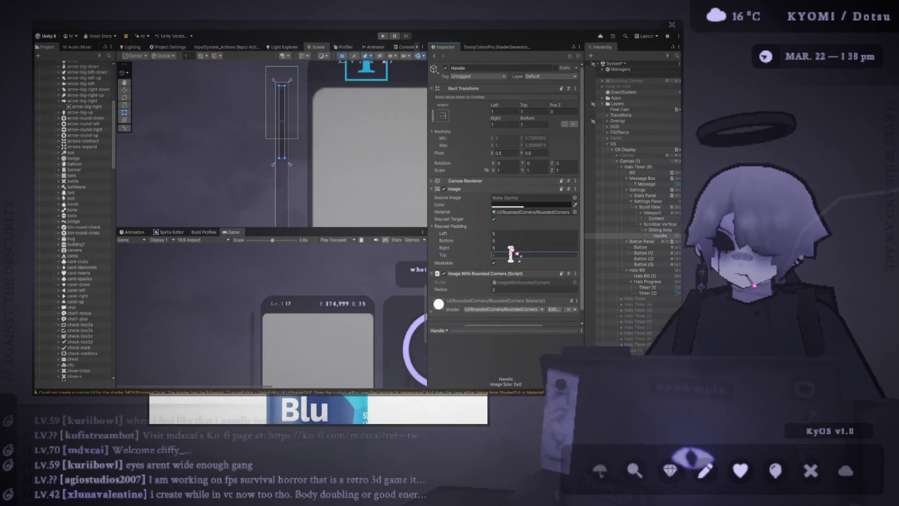
{"action": "type", "text": "1"}
{"action": "left_click", "coordinate": [511, 247]}
{"action": "type", "text": "1"}
{"action": "left_click", "coordinate": [512, 240]}
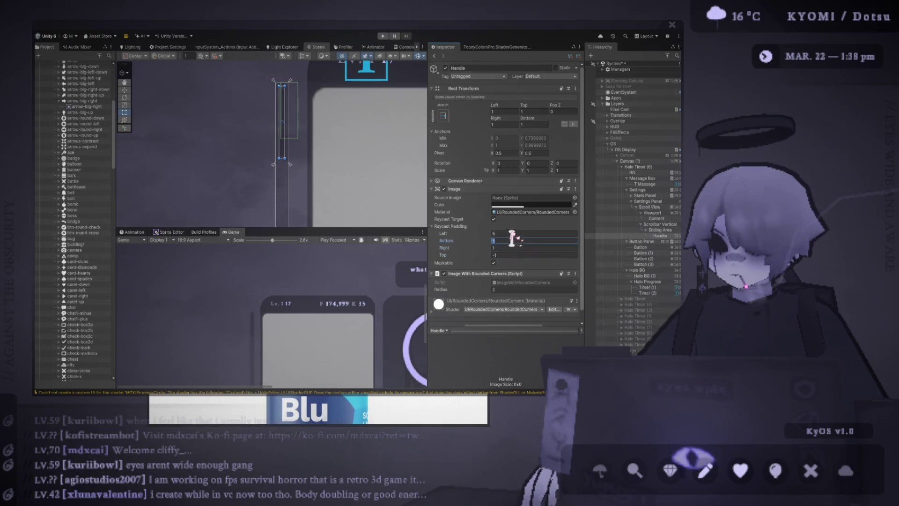
{"action": "type", "text": "1"}
{"action": "left_click", "coordinate": [514, 233]}
{"action": "key", "text": "BackSpace"}
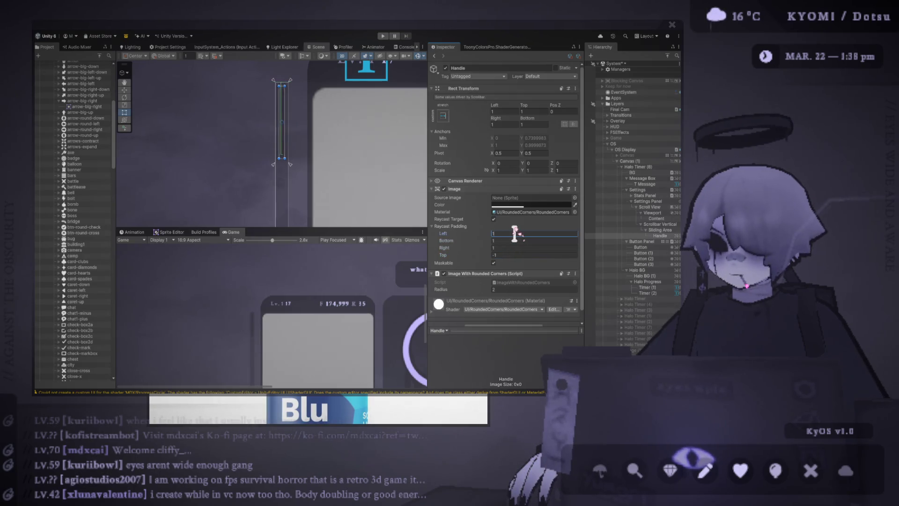
{"action": "type", "text": "5"}
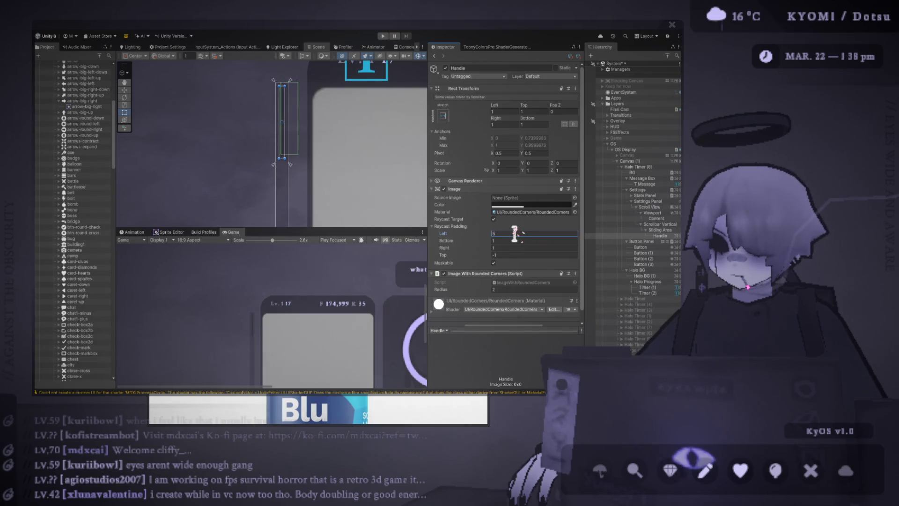
{"action": "left_click", "coordinate": [515, 247]}
{"action": "type", "text": "5"}
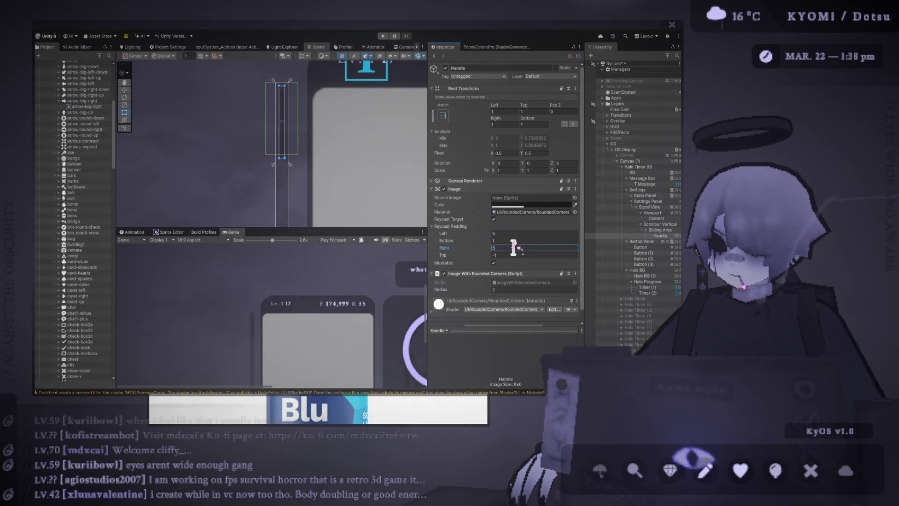
- Set the Handle's raycast padding to -2 on the bottom, top, right and left
{"action": "left_click", "coordinate": [513, 241]}
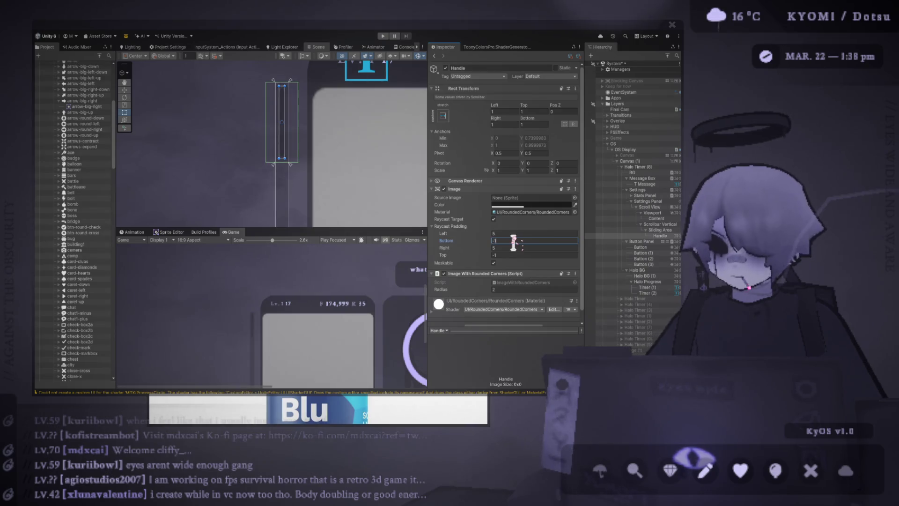
{"action": "type", "text": "-2"}
{"action": "left_click", "coordinate": [496, 255]}
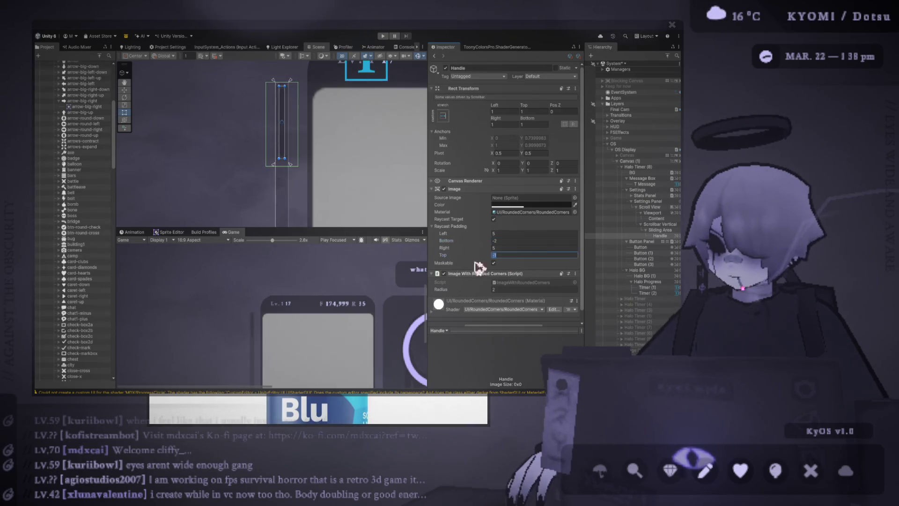
{"action": "type", "text": "-2"}
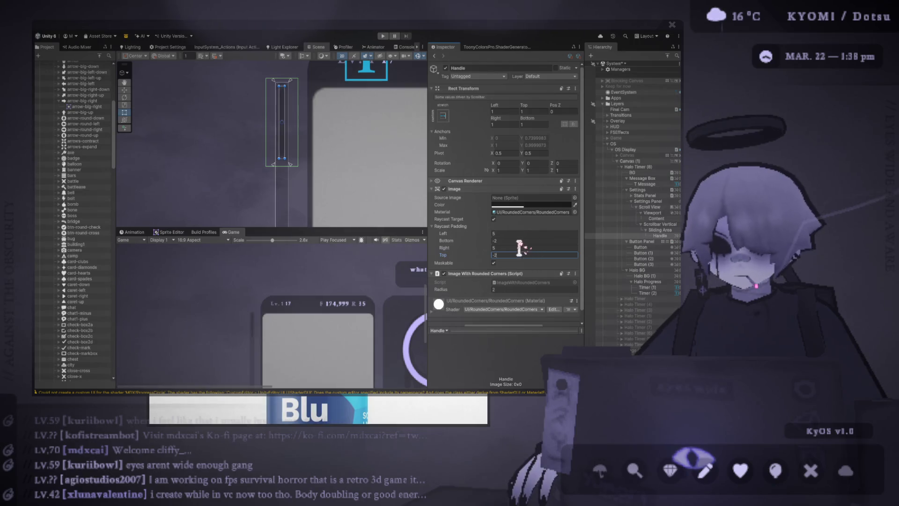
{"action": "left_click", "coordinate": [519, 247]}
{"action": "type", "text": "-2-4"}
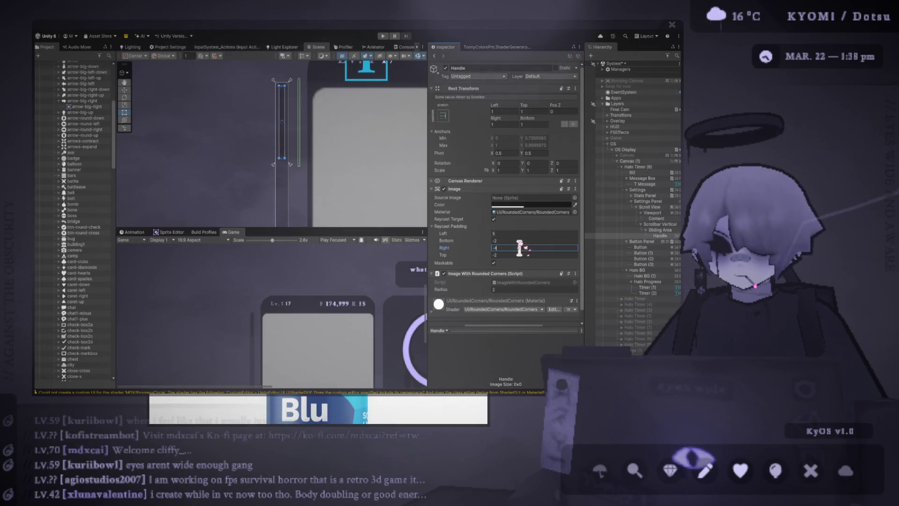
{"action": "left_click", "coordinate": [515, 232]}
{"action": "type", "text": "-4"}
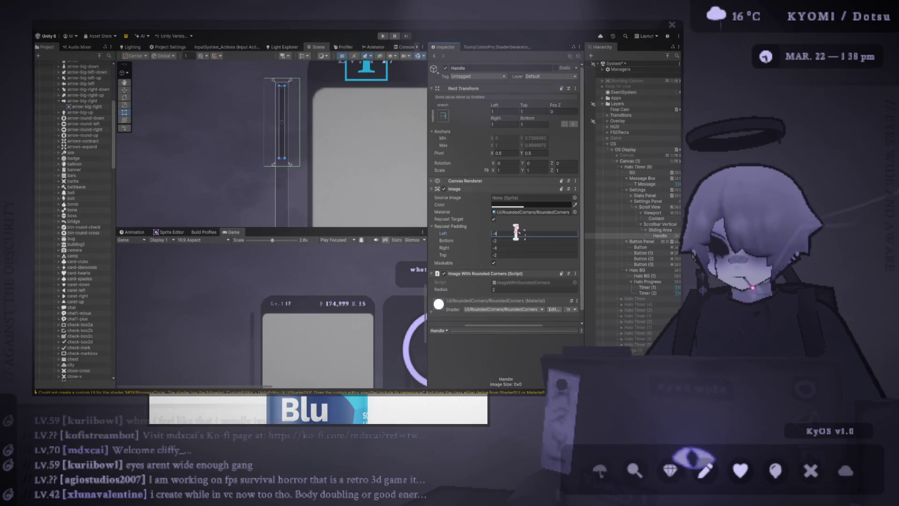
{"action": "key", "text": "BackSpace"}
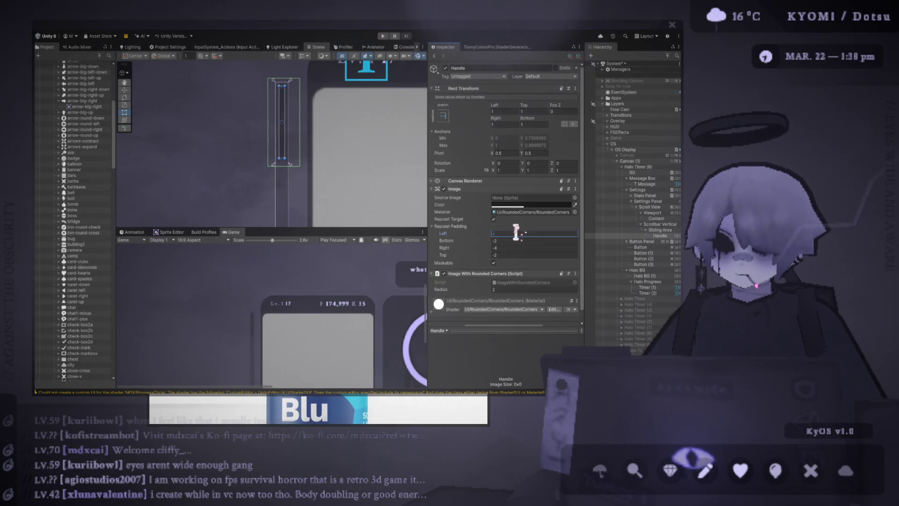
{"action": "type", "text": "2"}
{"action": "left_click", "coordinate": [500, 247]}
{"action": "type", "text": "-2"}
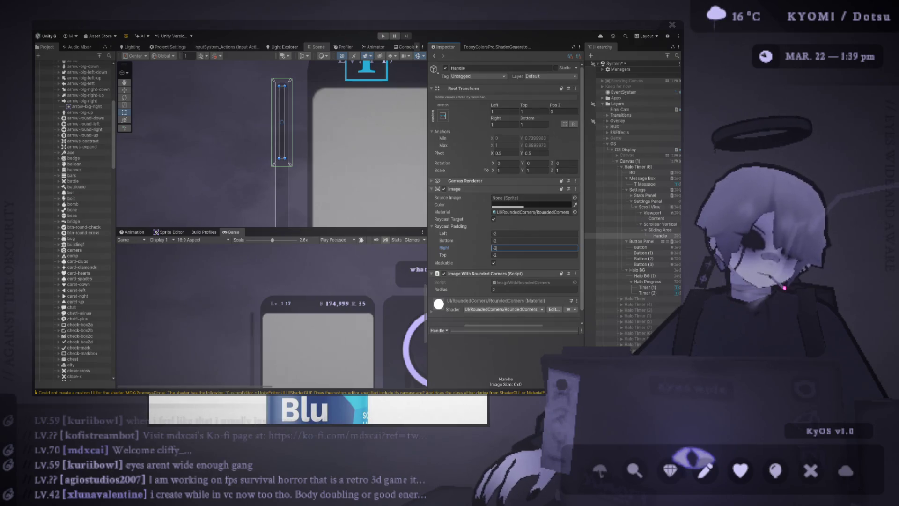
{"action": "key", "text": "Return"}
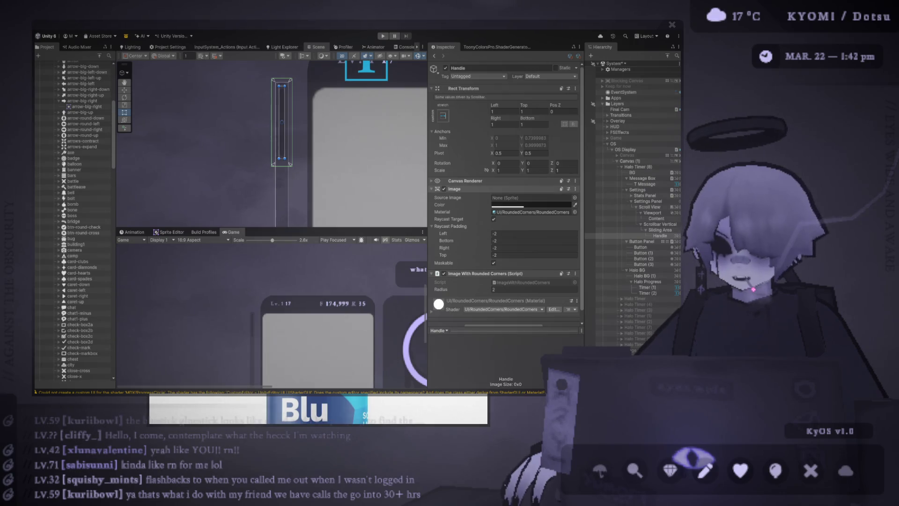
- Narrow the Inspector to widen the Scene/Game dock, and zoom the Scene view
{"action": "left_click_drag", "start_coordinate": [427, 191], "coordinate": [470, 191]}
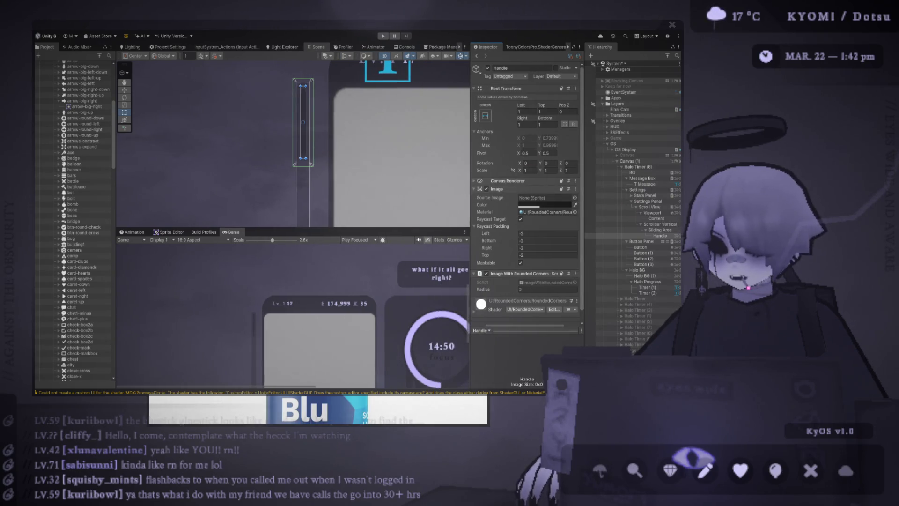
{"action": "scroll", "coordinate": [337, 201], "scroll_direction": "down", "scroll_amount": 5}
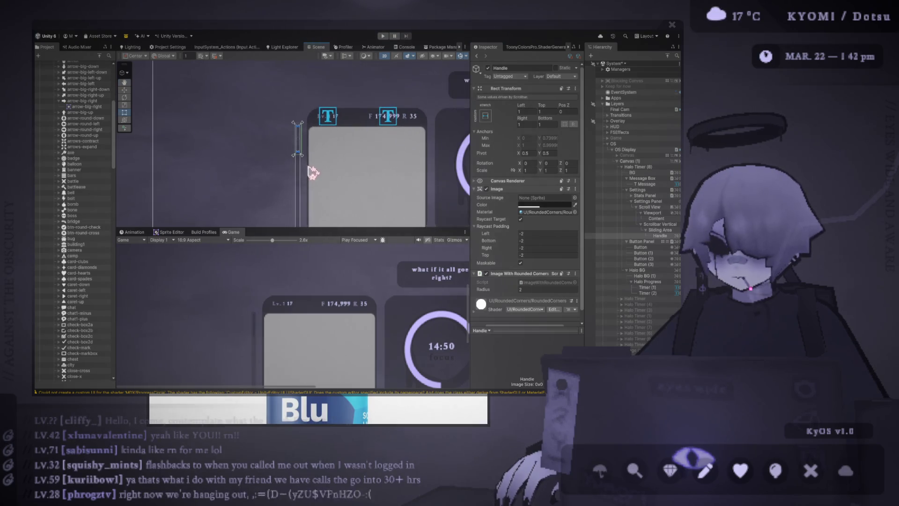
{"action": "scroll", "coordinate": [313, 175], "scroll_direction": "down", "scroll_amount": 2}
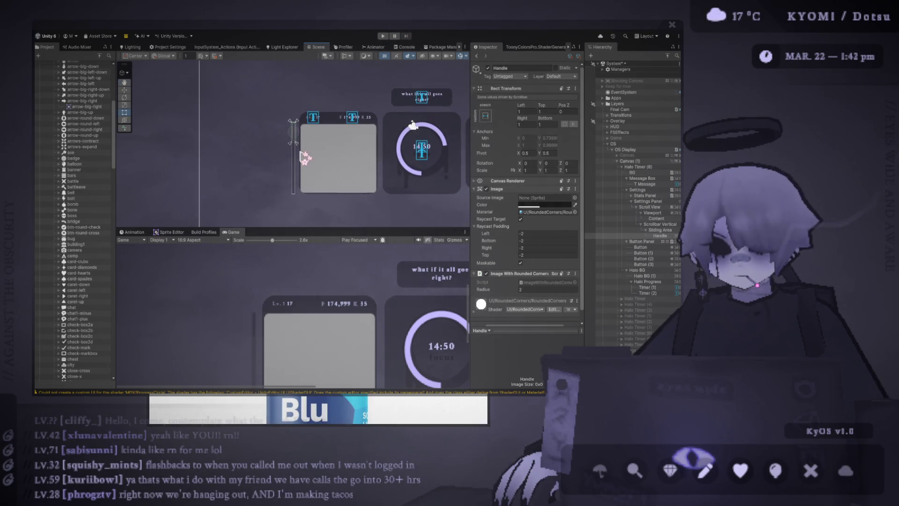
{"action": "scroll", "coordinate": [304, 156], "scroll_direction": "up", "scroll_amount": 5}
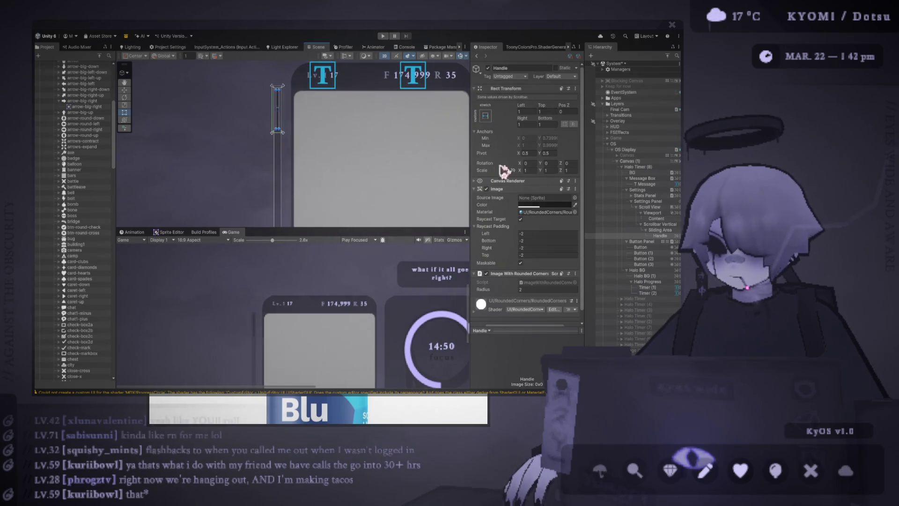
- Zero the Handle's Rect Transform Left, Right, Bottom and Top offsets
{"action": "type", "text": "0"}
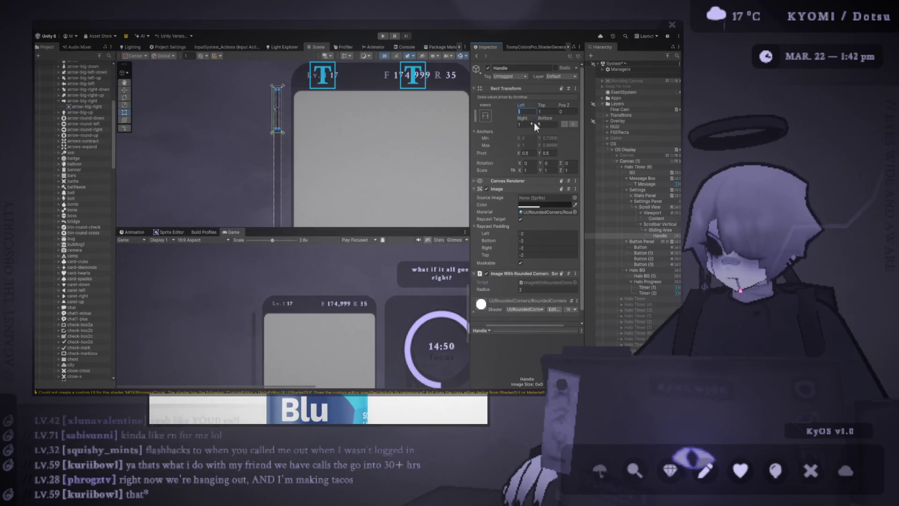
{"action": "left_click", "coordinate": [534, 124]}
{"action": "type", "text": "0"}
{"action": "left_click", "coordinate": [546, 124]}
{"action": "type", "text": "0"}
{"action": "left_click", "coordinate": [545, 111]}
{"action": "type", "text": "0"}
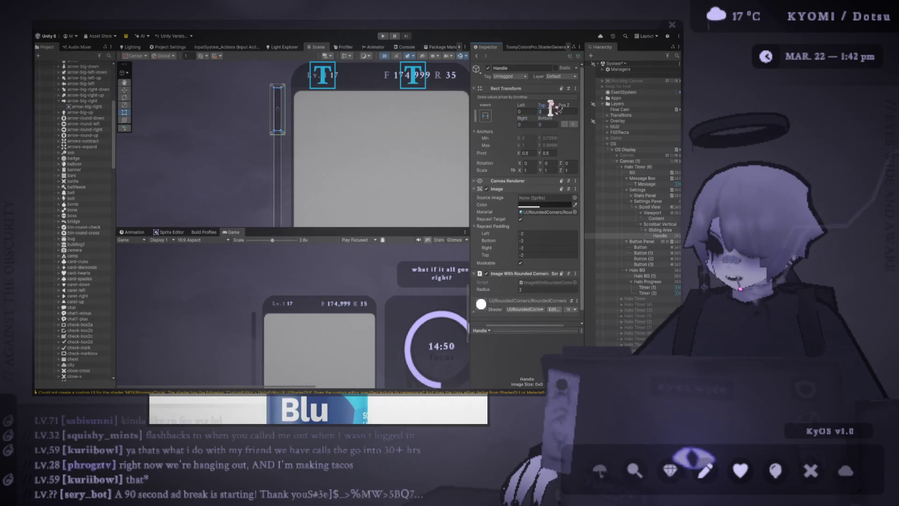
{"action": "scroll", "coordinate": [361, 220], "scroll_direction": "down", "scroll_amount": 2}
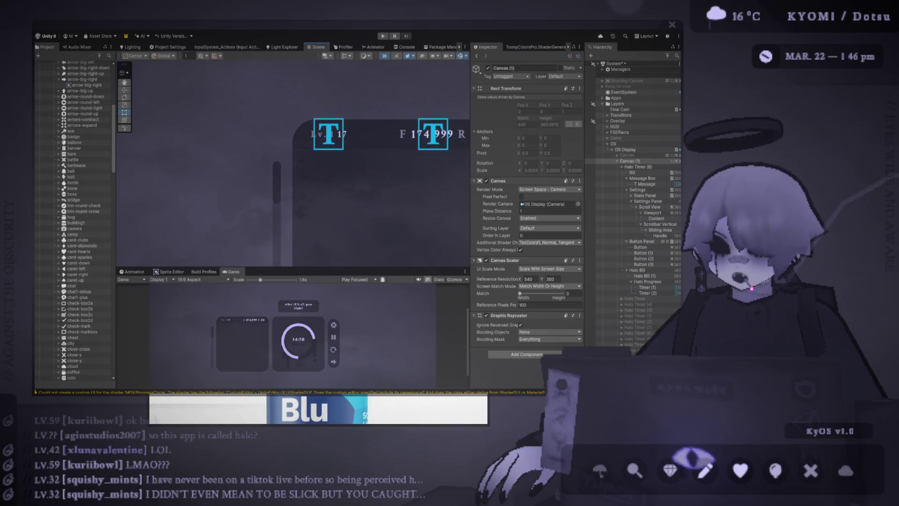
- Delete the stray characters so the level text reads 'Lv 17'
{"action": "scroll", "coordinate": [84, 187], "scroll_direction": "up", "scroll_amount": 2}
{"action": "scroll", "coordinate": [300, 133], "scroll_direction": "up", "scroll_amount": 5}
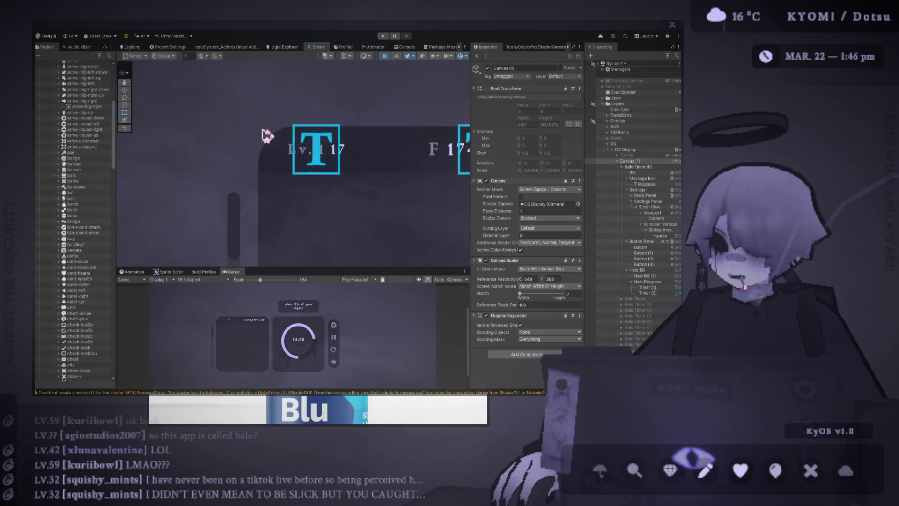
{"action": "left_click", "coordinate": [327, 161]}
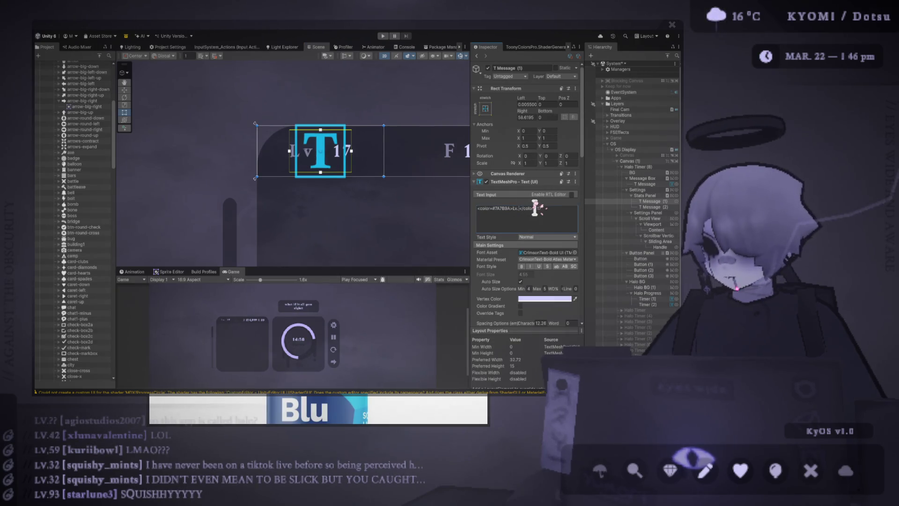
{"action": "key", "text": "BackSpace"}
{"action": "key", "text": "BackSpace"}
{"action": "key", "text": "BackSpace"}
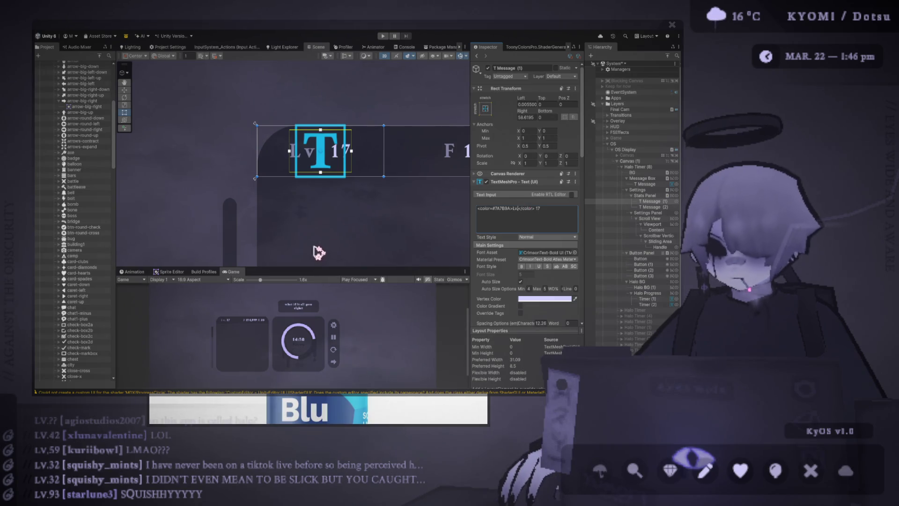
- Frame the Lv 17 text in the Scene view, then frame the whole Canvas (1)
{"action": "scroll", "coordinate": [304, 247], "scroll_direction": "up", "scroll_amount": 4}
{"action": "scroll", "coordinate": [229, 336], "scroll_direction": "up", "scroll_amount": 3}
{"action": "scroll", "coordinate": [232, 332], "scroll_direction": "down", "scroll_amount": 3}
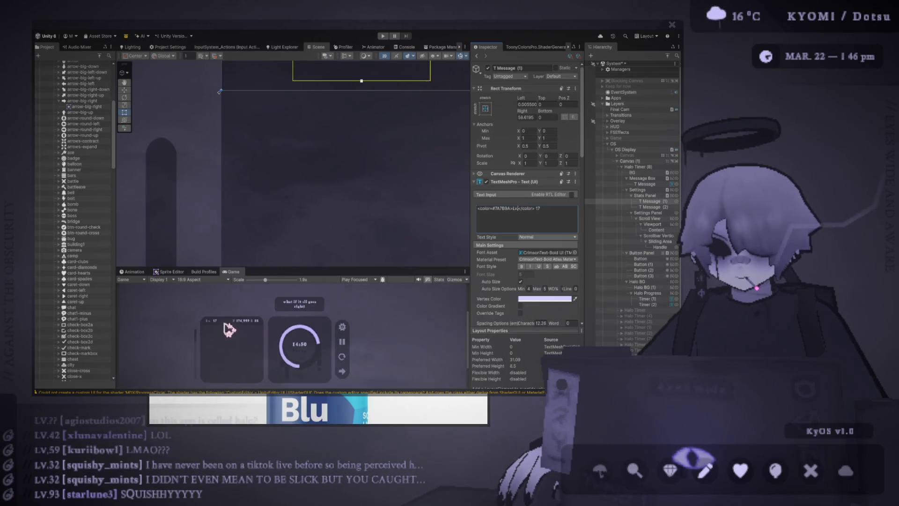
{"action": "key", "text": "f"}
{"action": "left_click", "coordinate": [220, 129]}
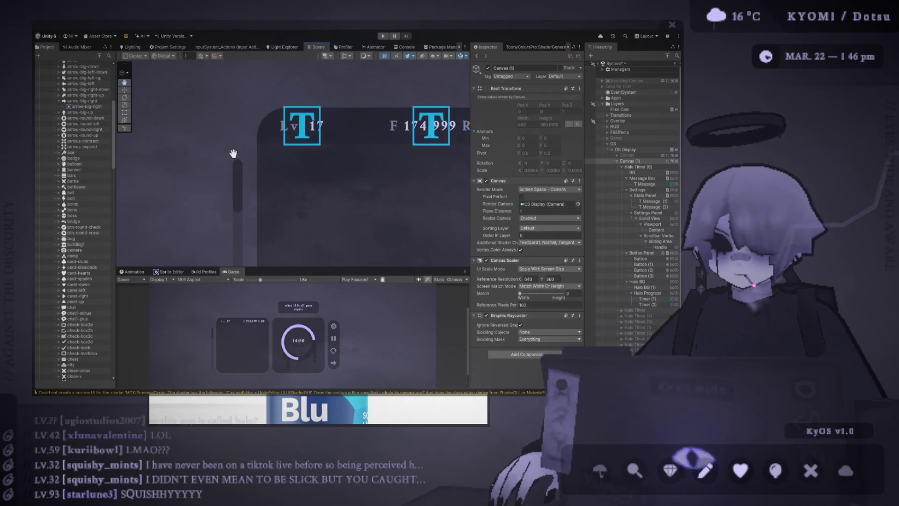
{"action": "key", "text": "f"}
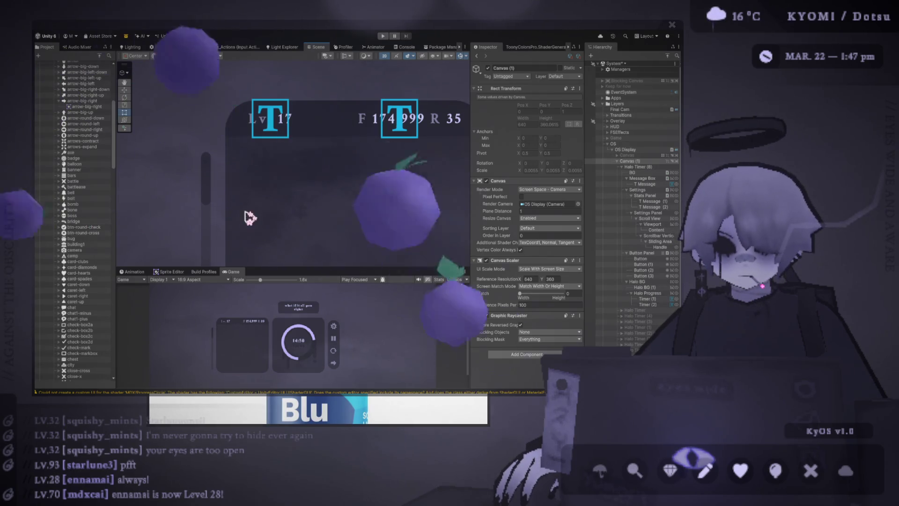
{"action": "scroll", "coordinate": [222, 215], "scroll_direction": "down", "scroll_amount": 3}
{"action": "scroll", "coordinate": [223, 201], "scroll_direction": "up", "scroll_amount": 3}
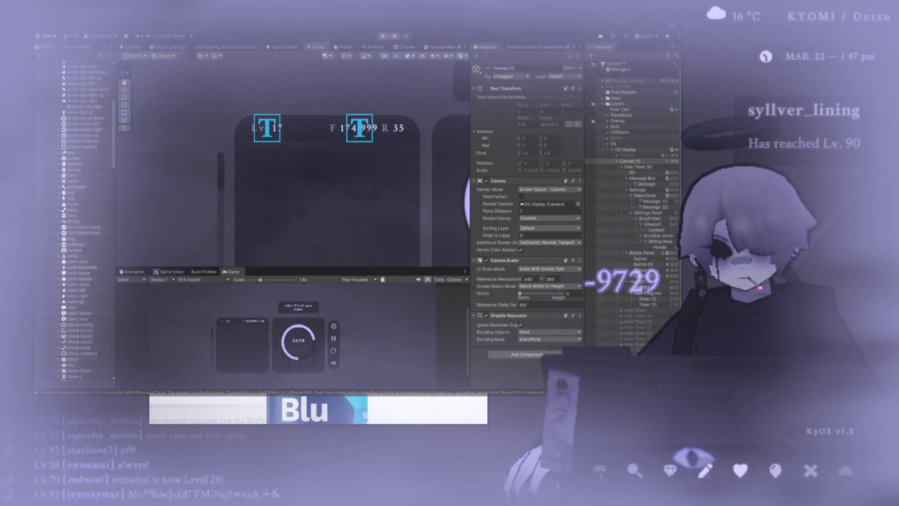
- Review the Sliding Area and Handle, toggle Scrollbar Vertical's Image, and enlarge the game preview
{"action": "left_click", "coordinate": [663, 242]}
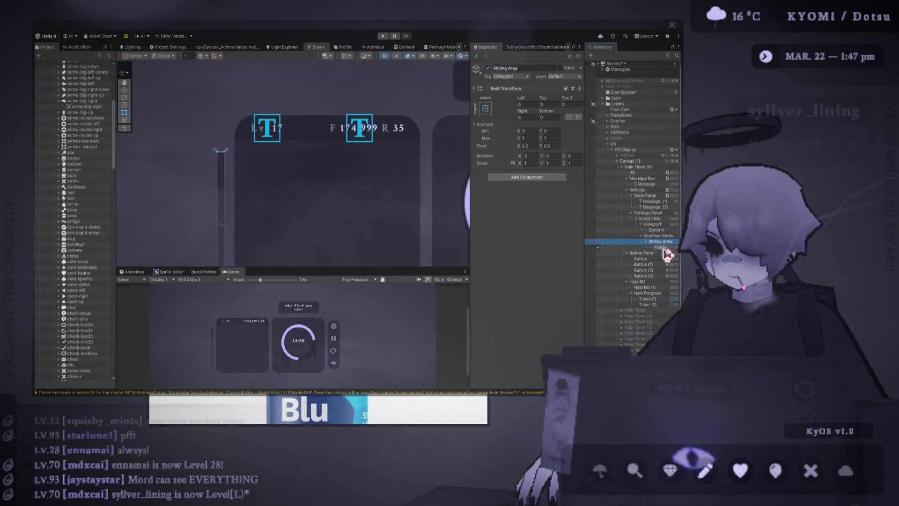
{"action": "left_click", "coordinate": [661, 247]}
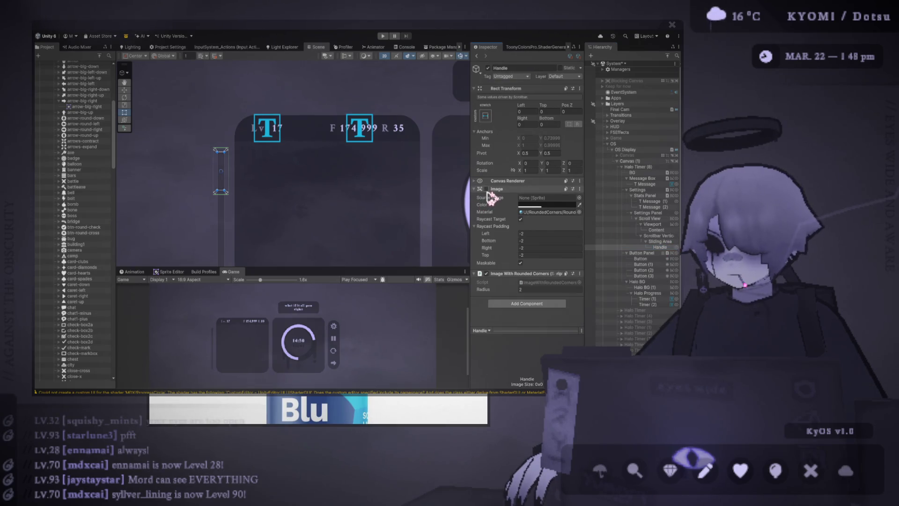
{"action": "left_click", "coordinate": [664, 242]}
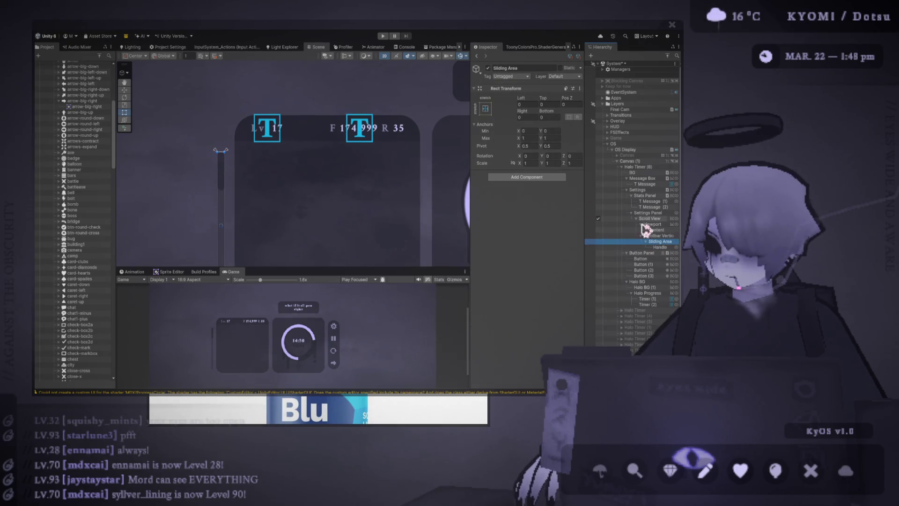
{"action": "left_click", "coordinate": [653, 235]}
{"action": "left_click", "coordinate": [486, 182]}
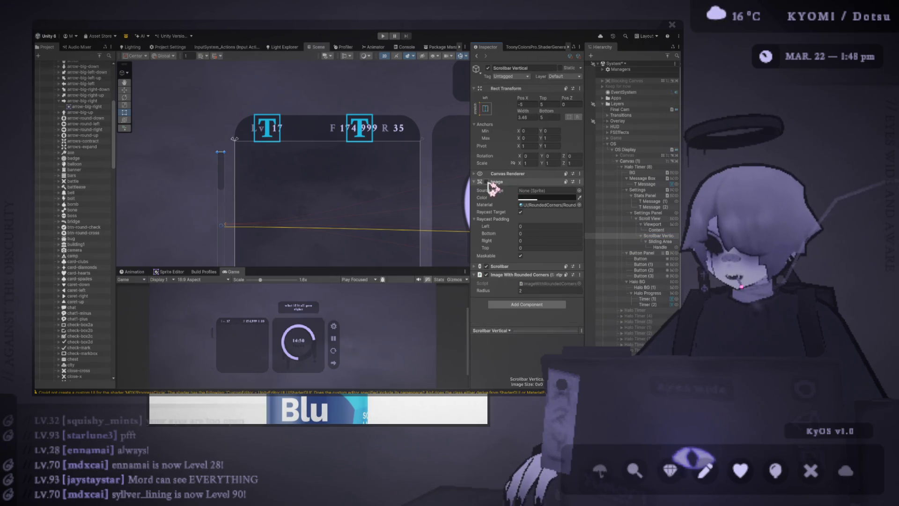
{"action": "left_click_drag", "start_coordinate": [322, 268], "coordinate": [344, 176]}
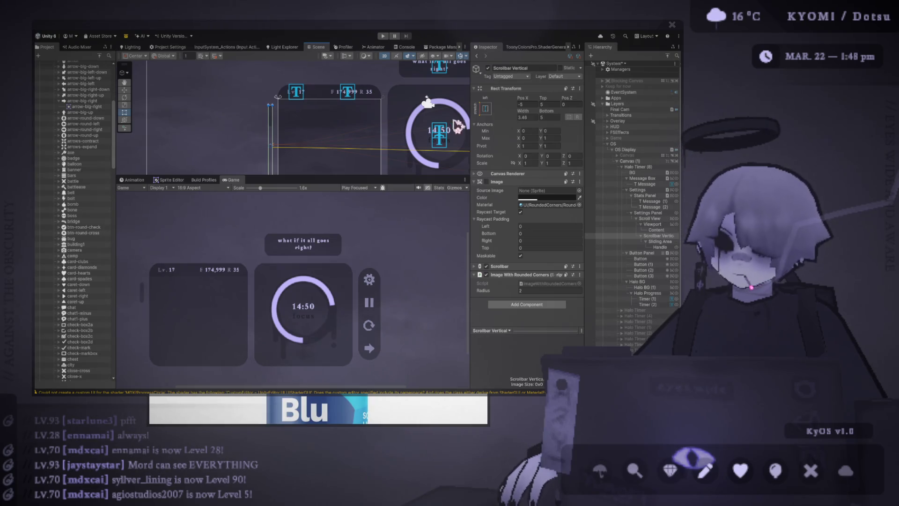
- Set the scrollbar Handle's Rect Transform Left and Right offsets to 0.5
{"action": "left_click", "coordinate": [124, 90]}
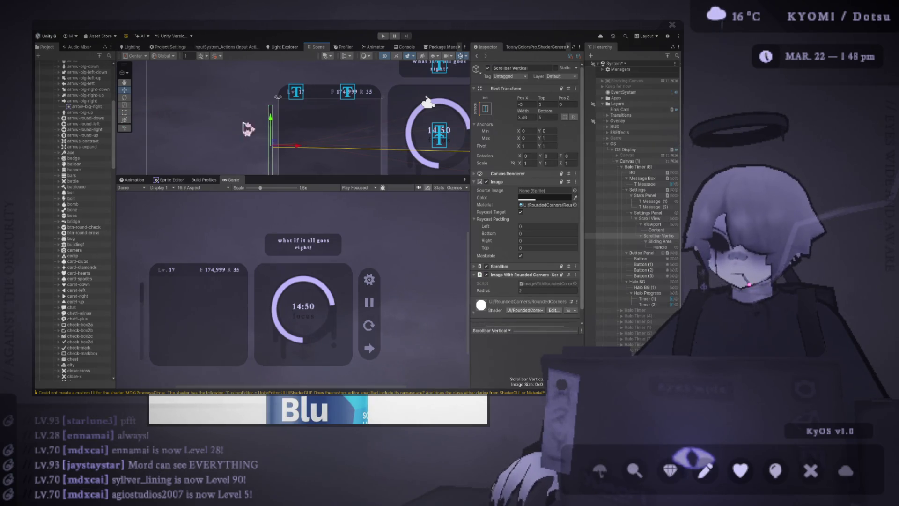
{"action": "left_click_drag", "start_coordinate": [300, 150], "coordinate": [399, 160]}
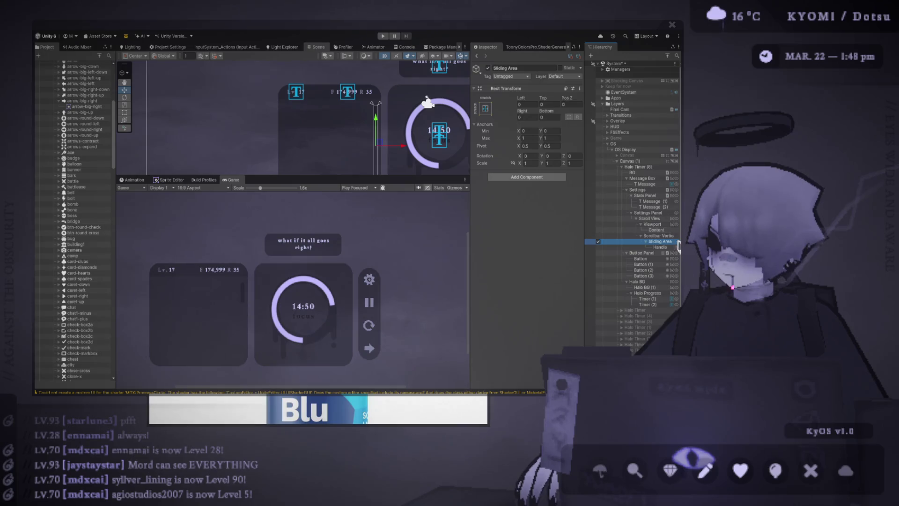
{"action": "left_click", "coordinate": [661, 246]}
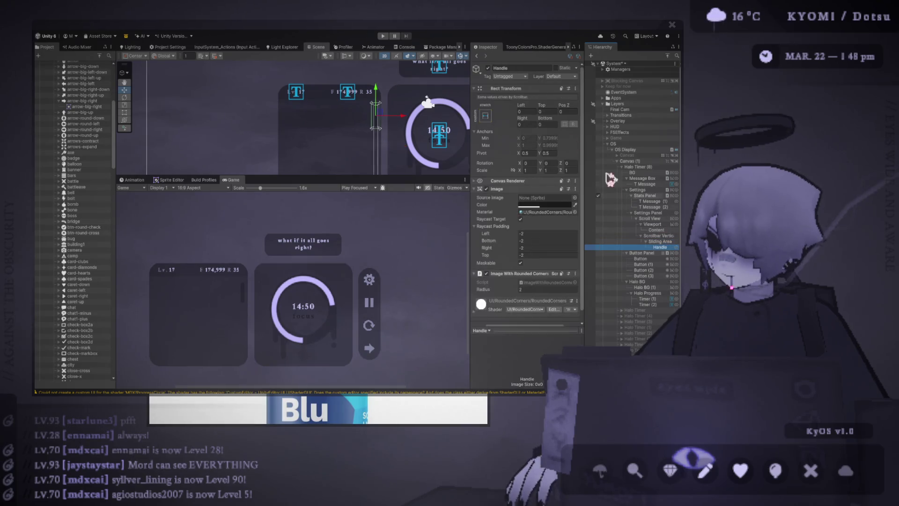
{"action": "left_click", "coordinate": [533, 111]}
{"action": "type", "text": "1"}
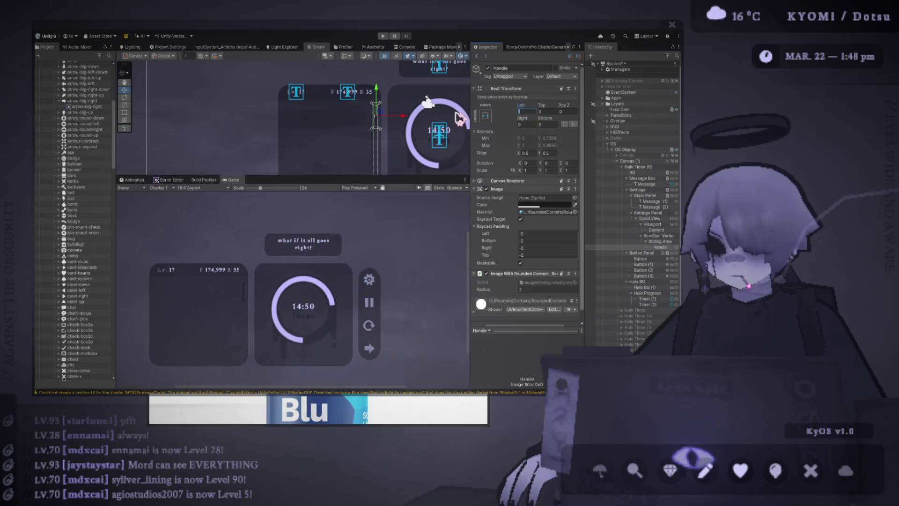
{"action": "type", "text": "0.5"}
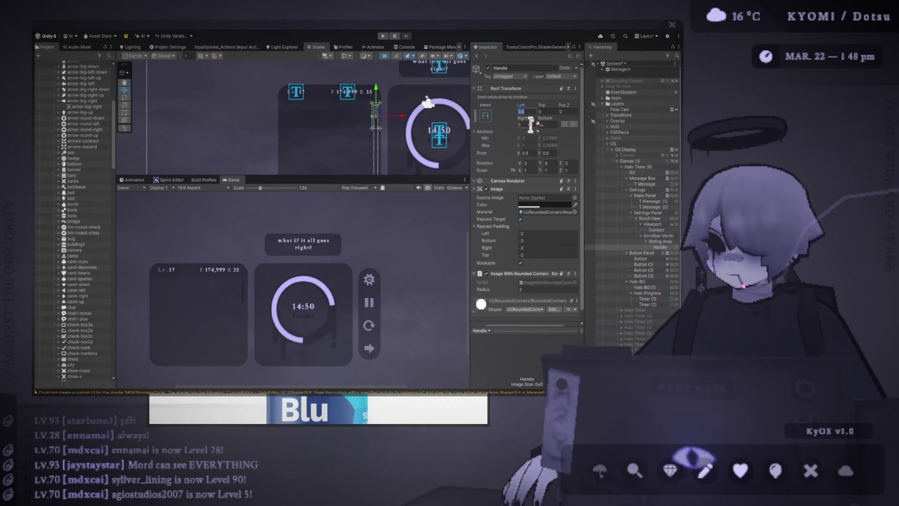
{"action": "left_click", "coordinate": [530, 124]}
{"action": "type", "text": "0.5"}
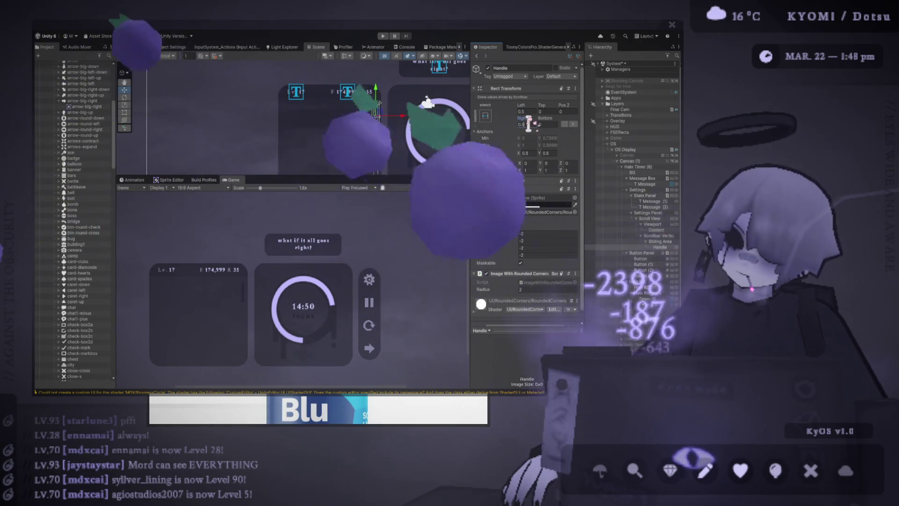
{"action": "left_click", "coordinate": [656, 230]}
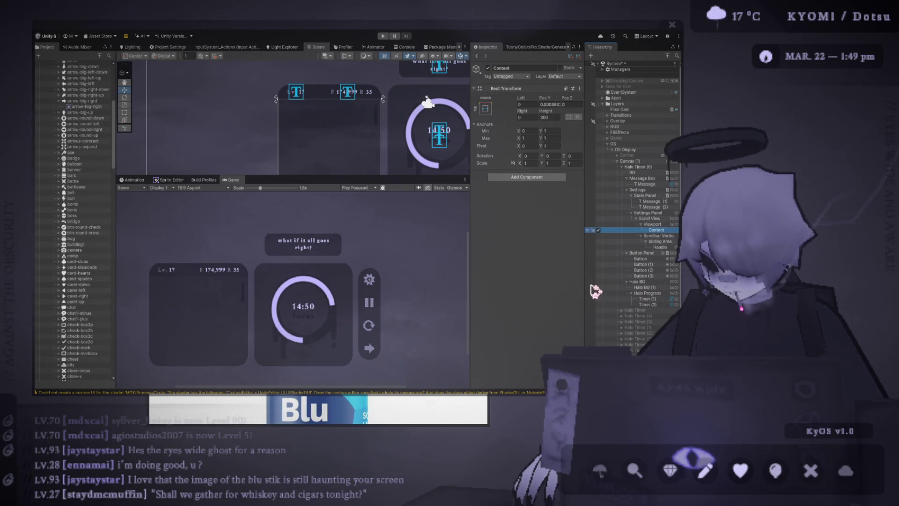
- Frame the white Image under Content, enlarge the Scene view, and give Content a Vertical Layout Group
{"action": "scroll", "coordinate": [405, 142], "scroll_direction": "up", "scroll_amount": 2}
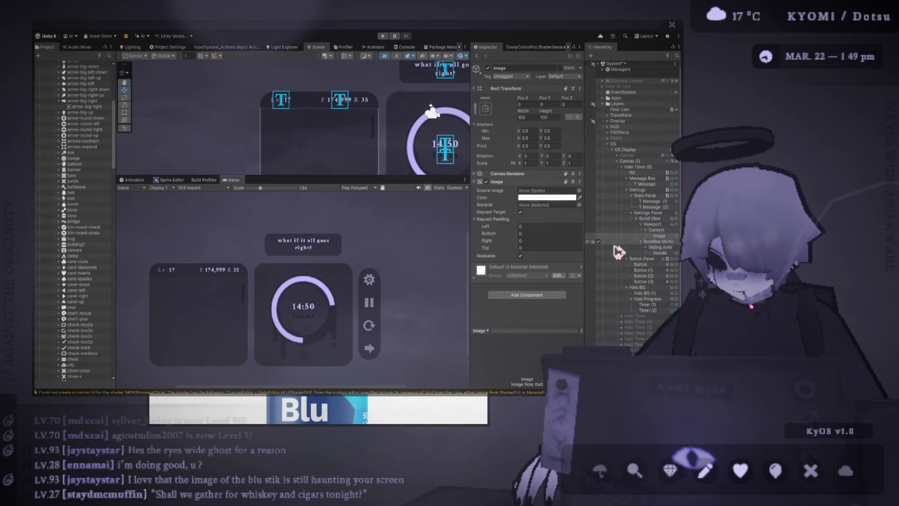
{"action": "left_click", "coordinate": [663, 237]}
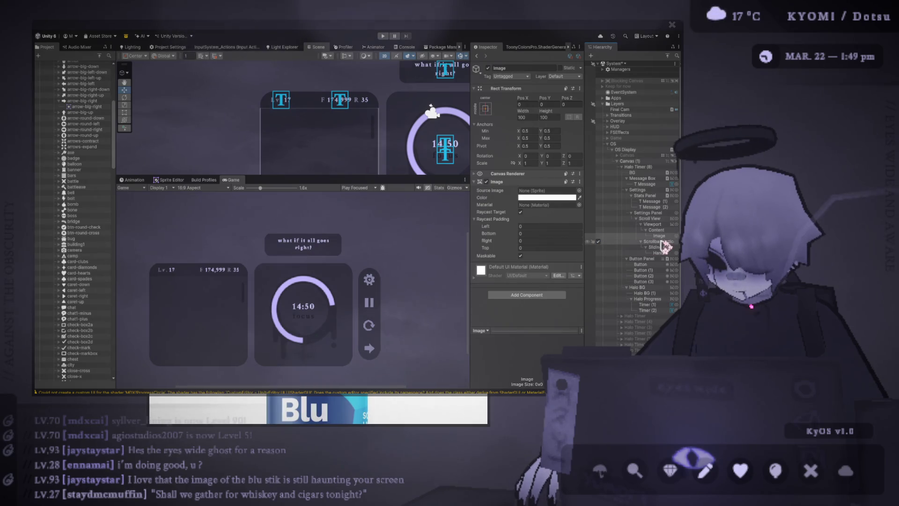
{"action": "double_click", "coordinate": [665, 242]}
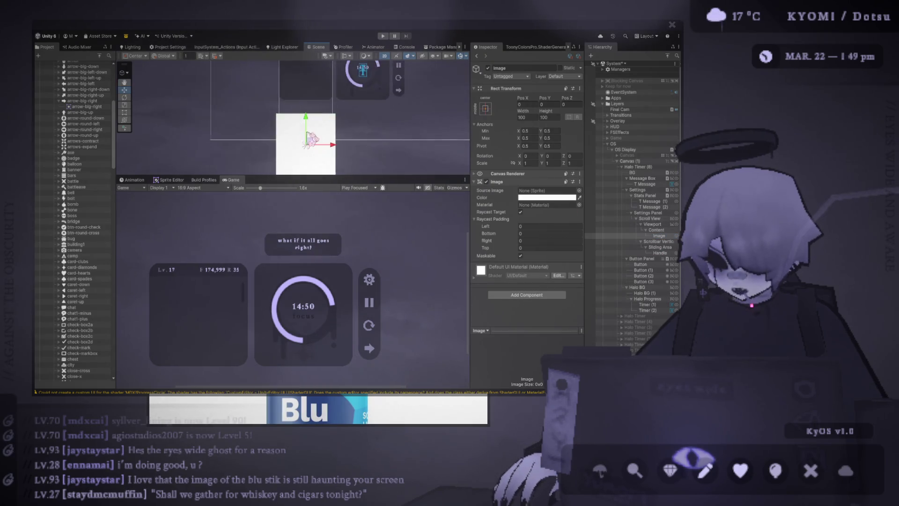
{"action": "left_click_drag", "start_coordinate": [354, 178], "coordinate": [354, 251]}
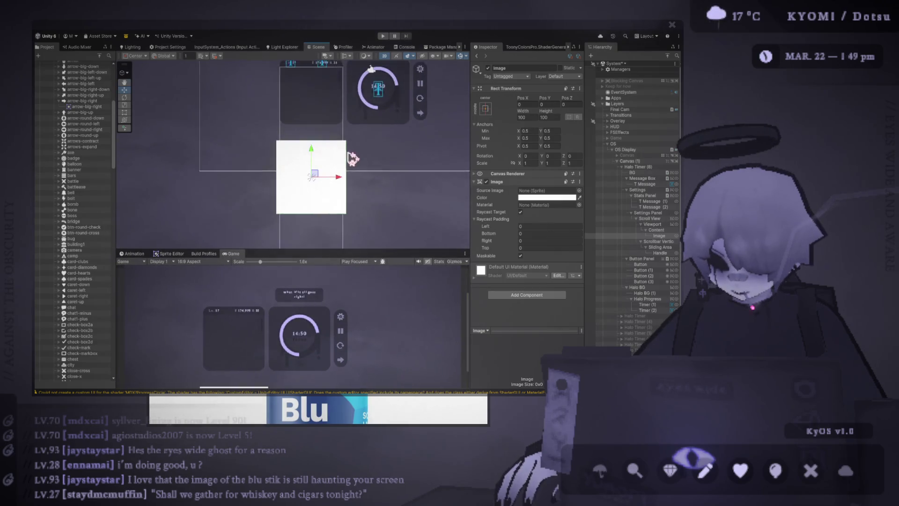
{"action": "left_click", "coordinate": [625, 229]}
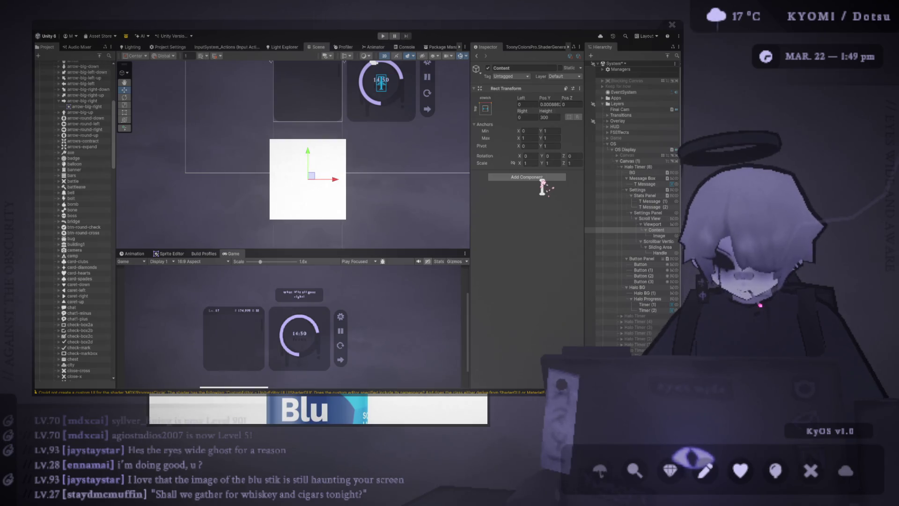
{"action": "key", "text": "ctrl+z"}
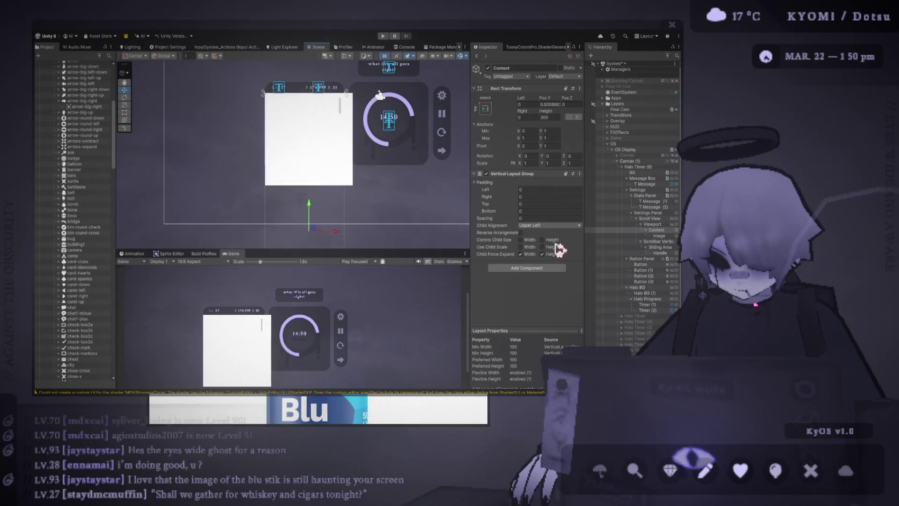
- Set Content's Child Alignment to Upper Center and the Image's width to 80
{"action": "left_click", "coordinate": [550, 225]}
{"action": "left_click", "coordinate": [547, 233]}
{"action": "left_click", "coordinate": [659, 236]}
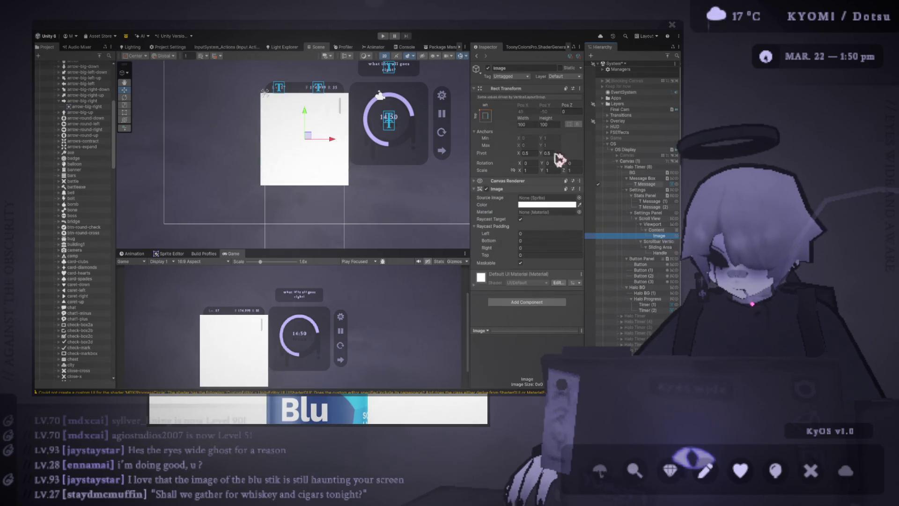
{"action": "left_click", "coordinate": [529, 124]}
{"action": "type", "text": "20"}
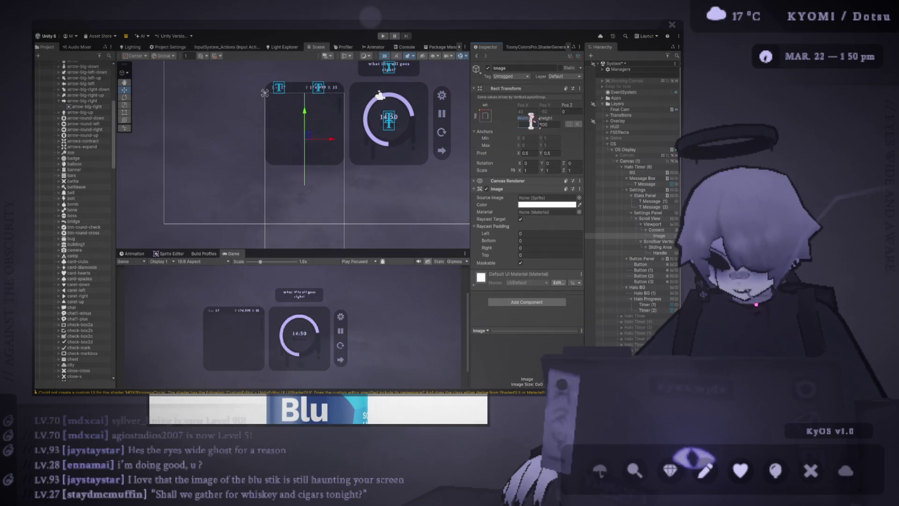
{"action": "key", "text": "Escape"}
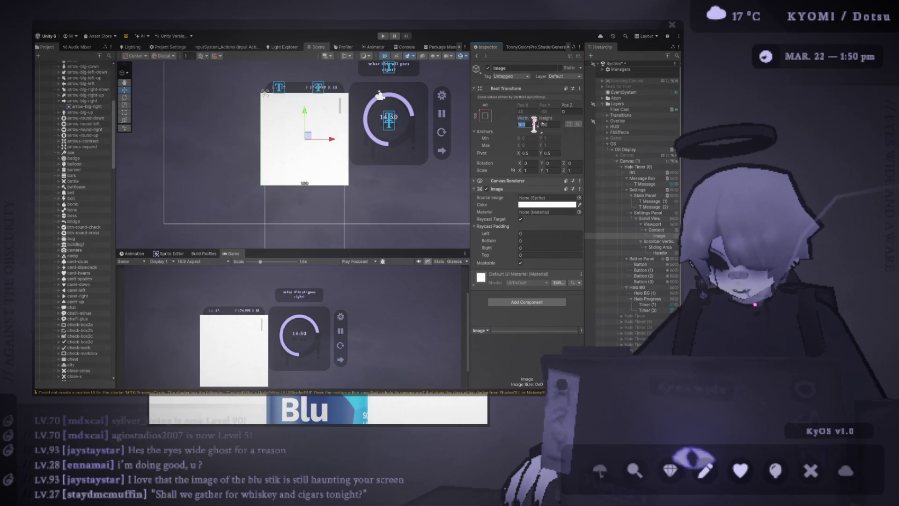
{"action": "type", "text": "80"}
- Set the Image's height to 7 and pan the scene toward the stats card
{"action": "left_click", "coordinate": [551, 124]}
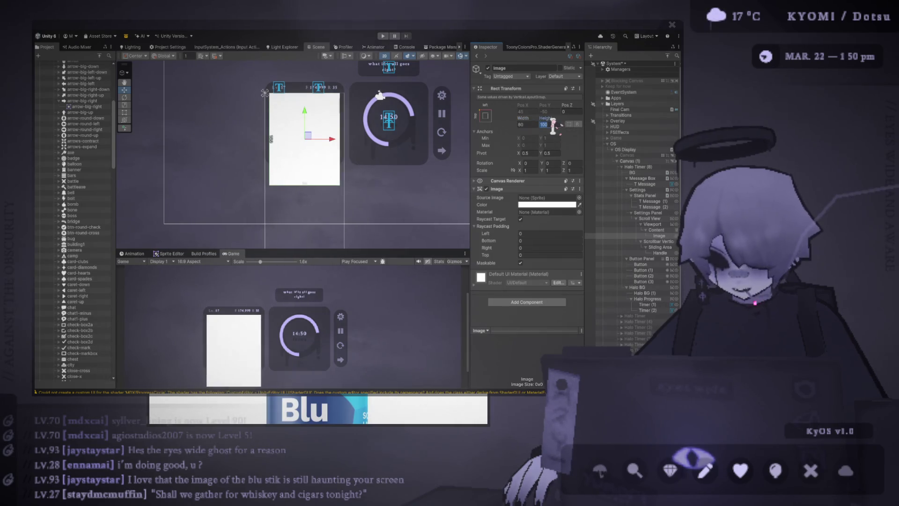
{"action": "type", "text": "10"}
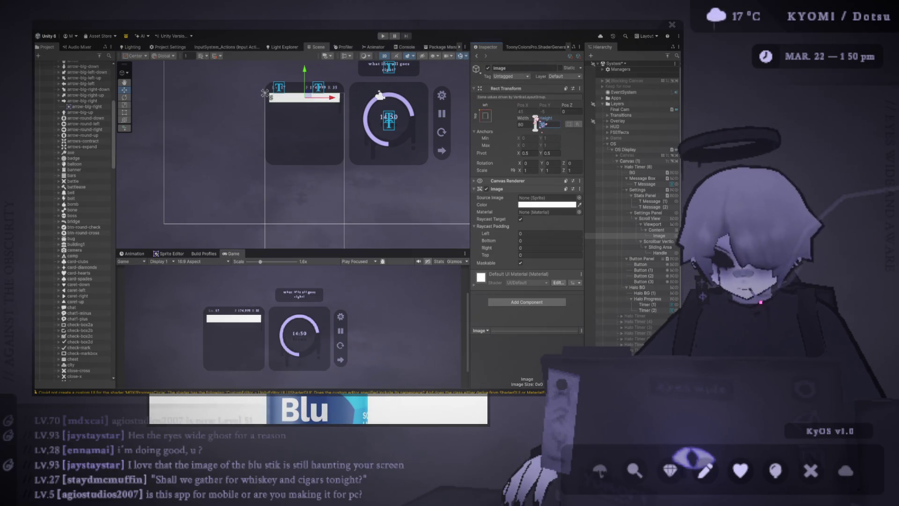
{"action": "type", "text": "7"}
{"action": "scroll", "coordinate": [299, 145], "scroll_direction": "up", "scroll_amount": 2}
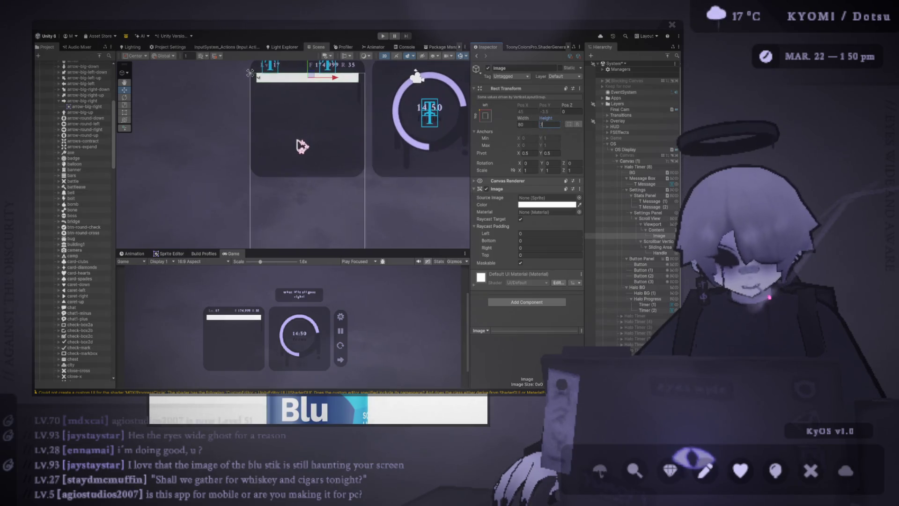
{"action": "left_click_drag", "start_coordinate": [302, 146], "coordinate": [309, 160]}
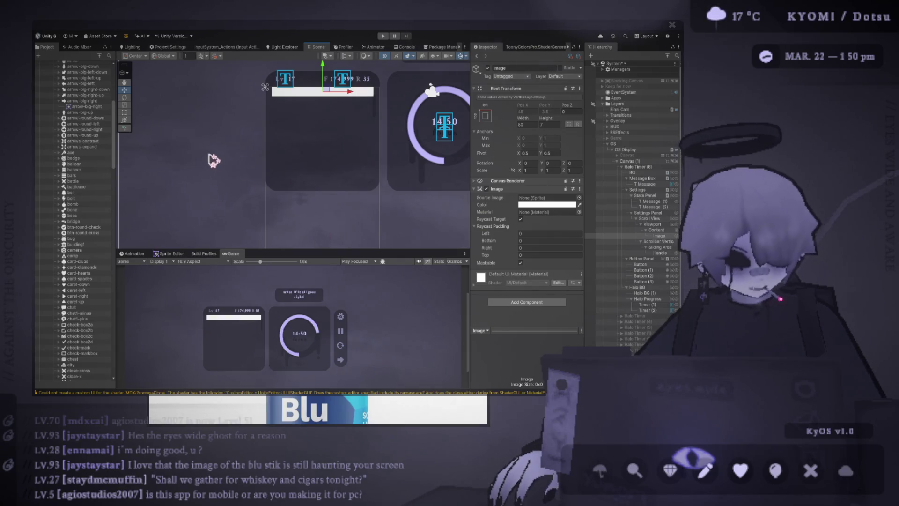
{"action": "scroll", "coordinate": [234, 169], "scroll_direction": "up", "scroll_amount": 2}
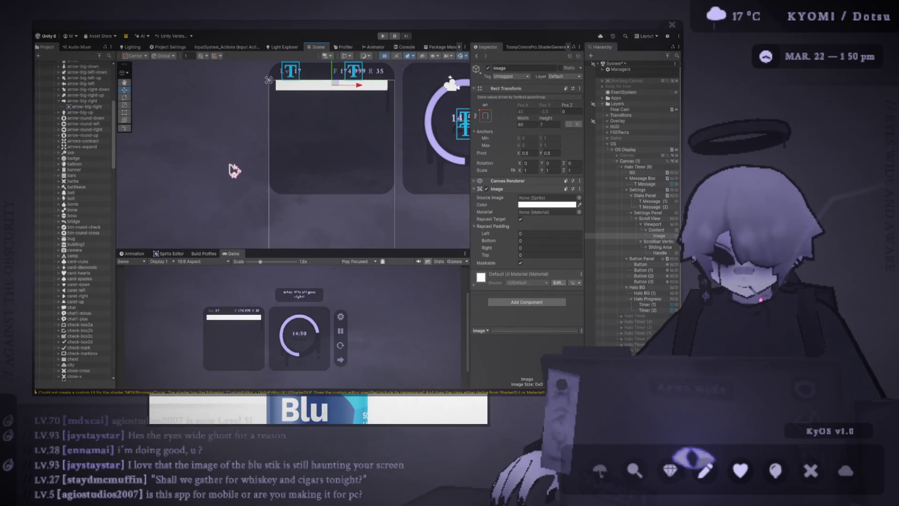
{"action": "scroll", "coordinate": [234, 169], "scroll_direction": "up", "scroll_amount": 1}
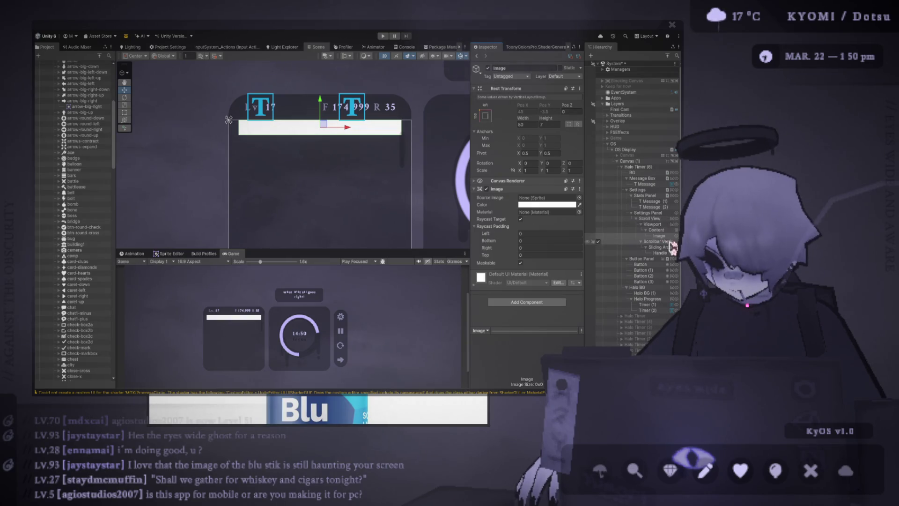
{"action": "left_click", "coordinate": [660, 224]}
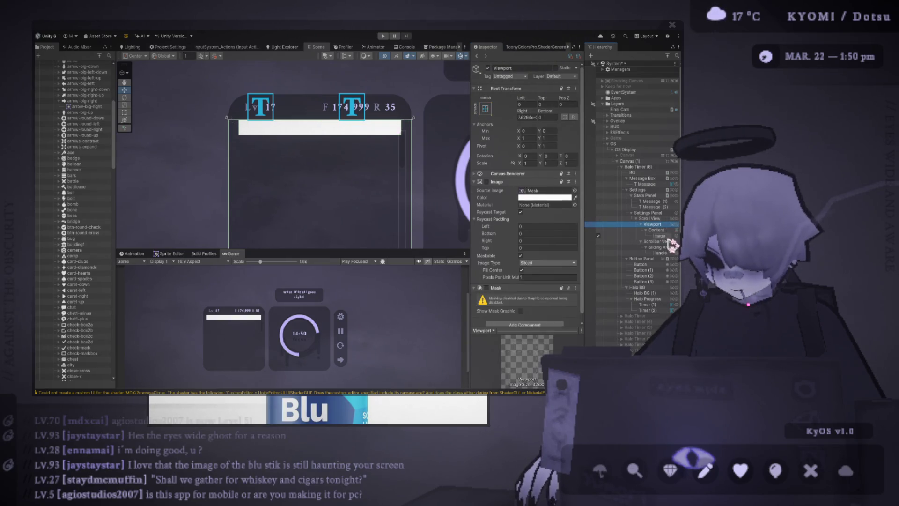
- Align Content's children Upper Left with layout padding Left 2 and Top 5
{"action": "left_click", "coordinate": [648, 241]}
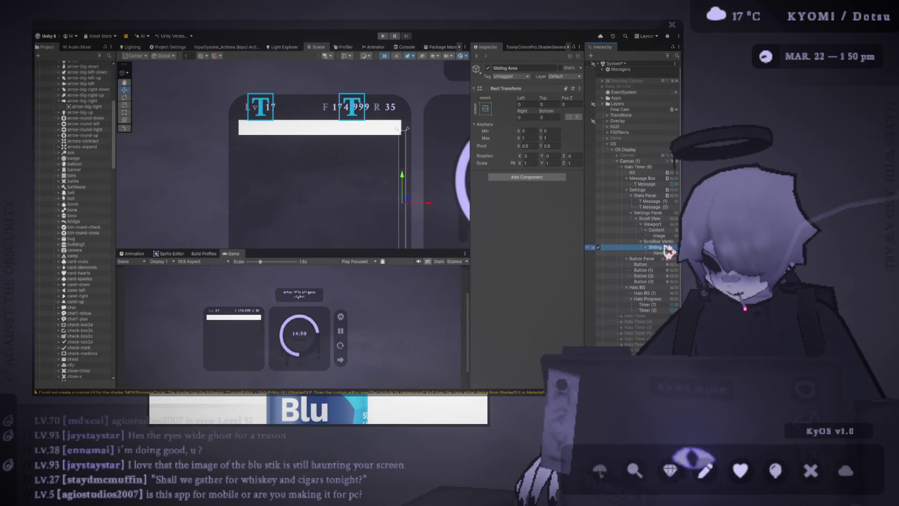
{"action": "left_click", "coordinate": [659, 230]}
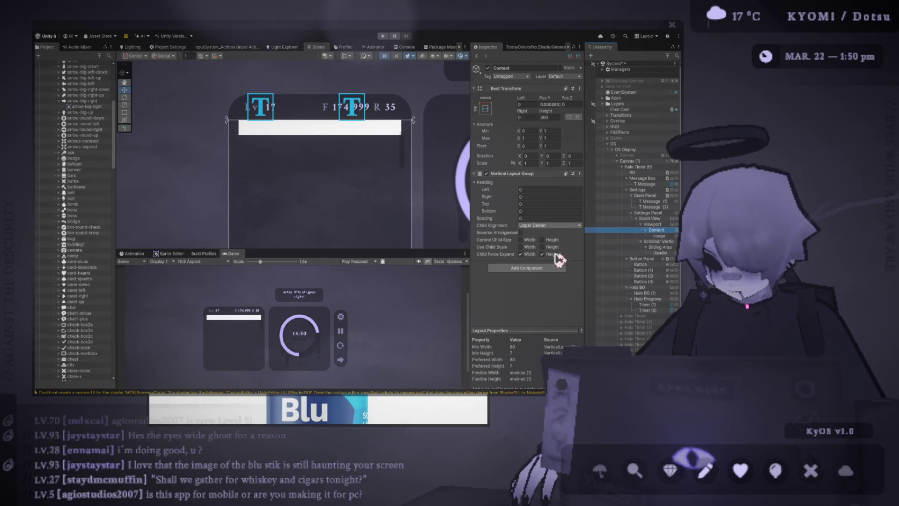
{"action": "key", "text": "ctrl+z"}
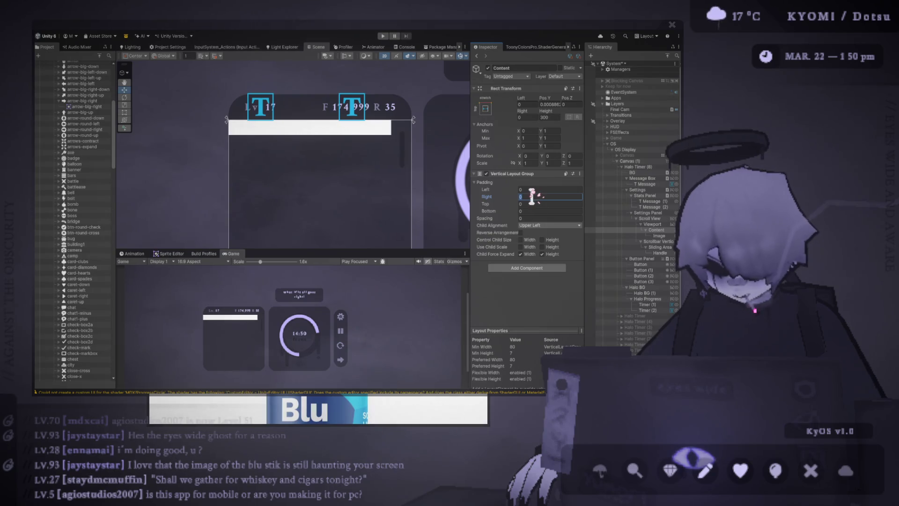
{"action": "left_click", "coordinate": [530, 189]}
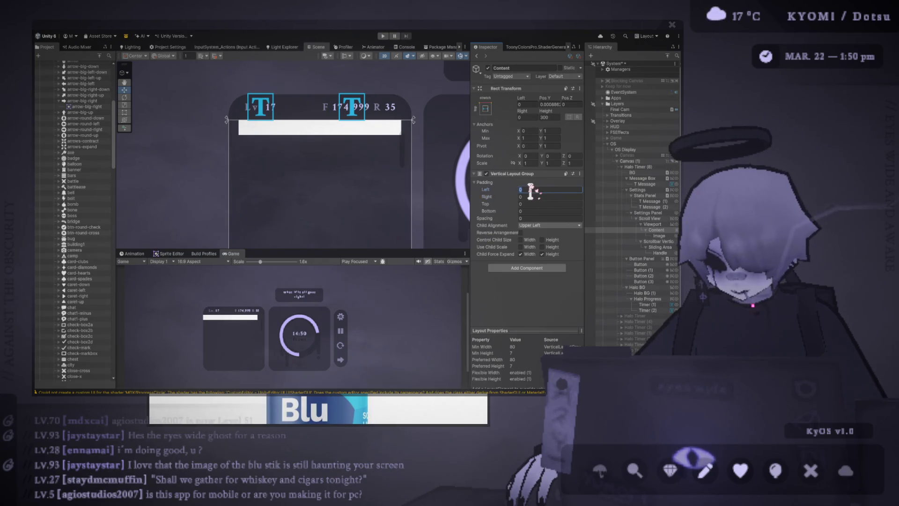
{"action": "type", "text": "5"}
{"action": "key", "text": "BackSpace"}
{"action": "type", "text": "2"}
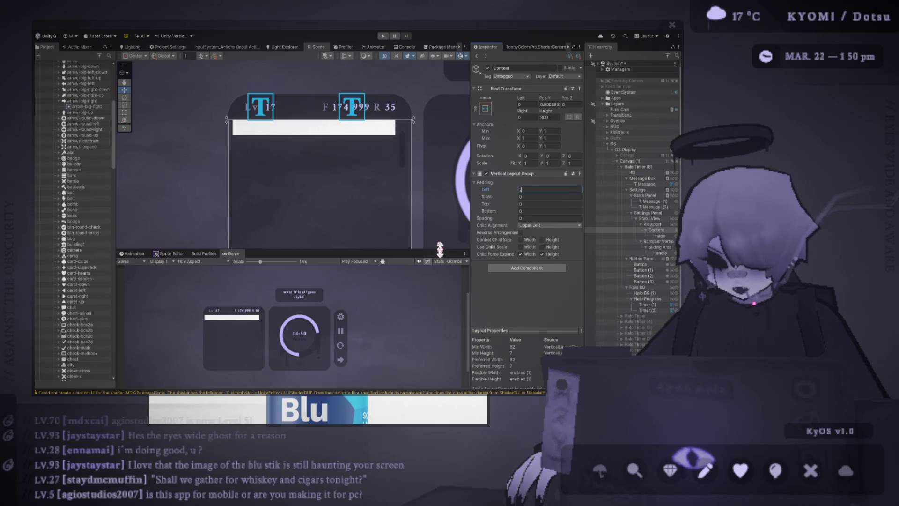
{"action": "left_click", "coordinate": [529, 204]}
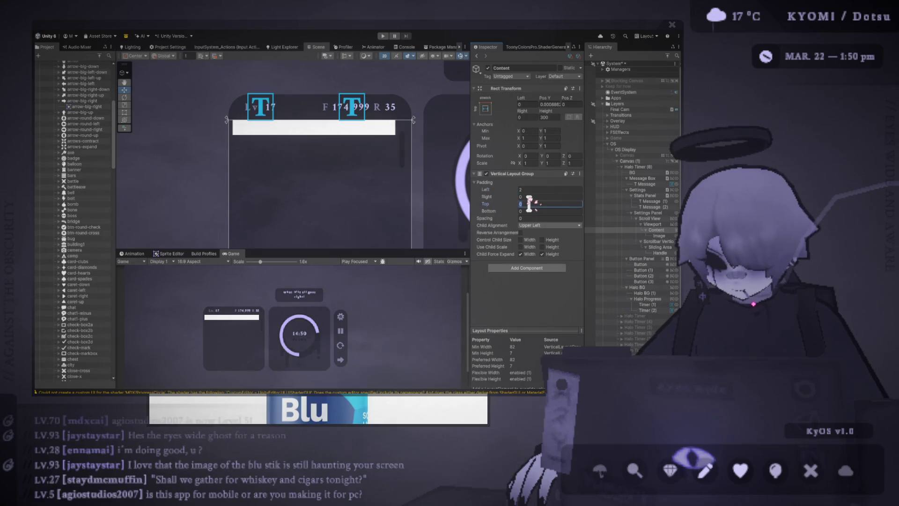
{"action": "type", "text": "5"}
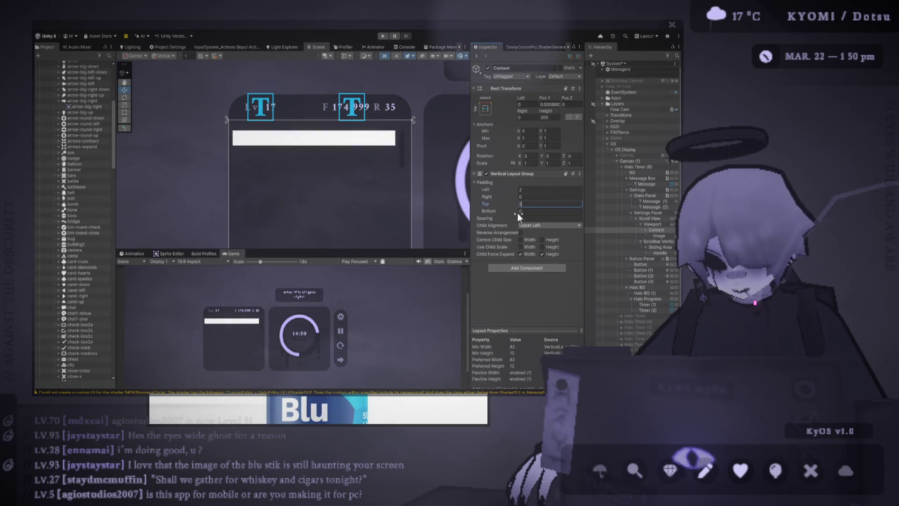
{"action": "left_click", "coordinate": [659, 235]}
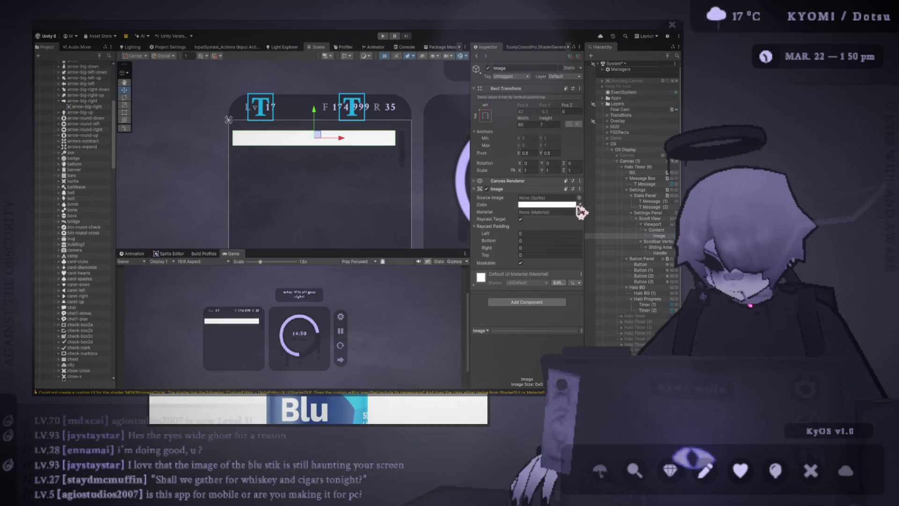
- Darken the bar Image and give it an Image With Rounded Corners of radius 5
{"action": "left_click", "coordinate": [579, 205]}
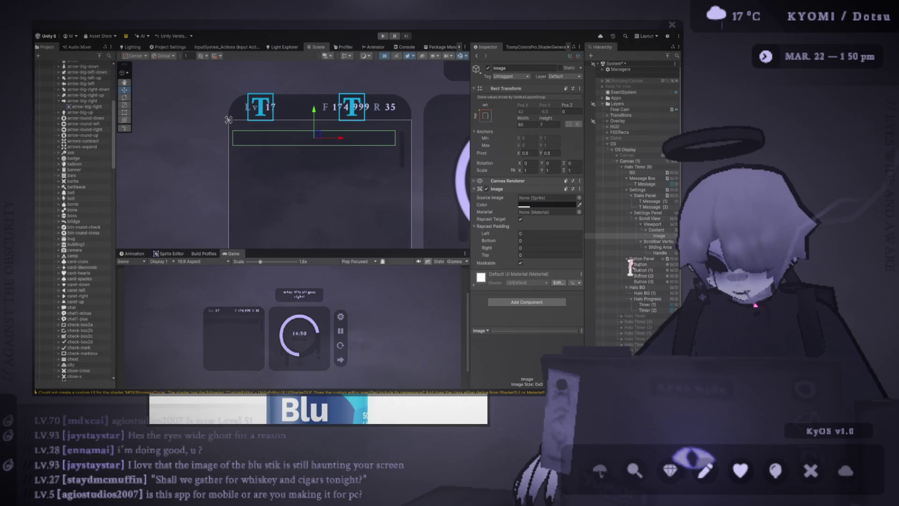
{"action": "left_click", "coordinate": [541, 304]}
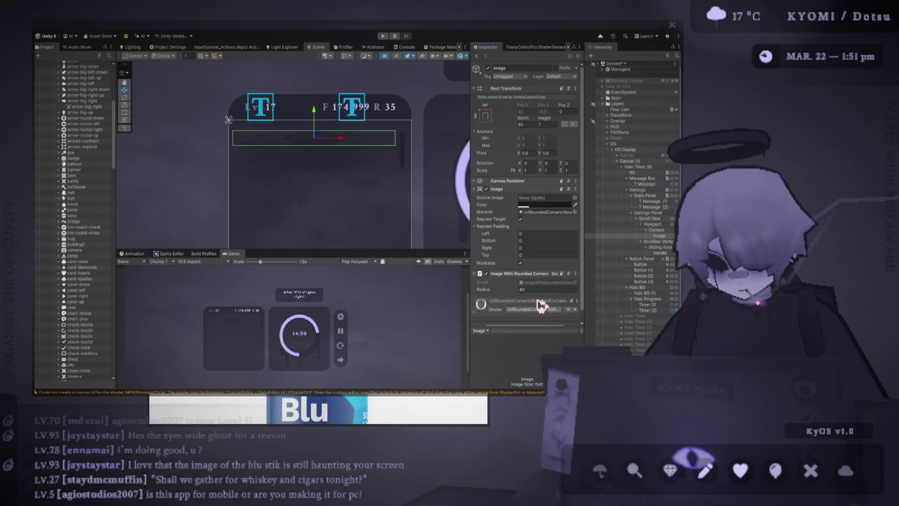
{"action": "left_click", "coordinate": [560, 289]}
{"action": "type", "text": "5"}
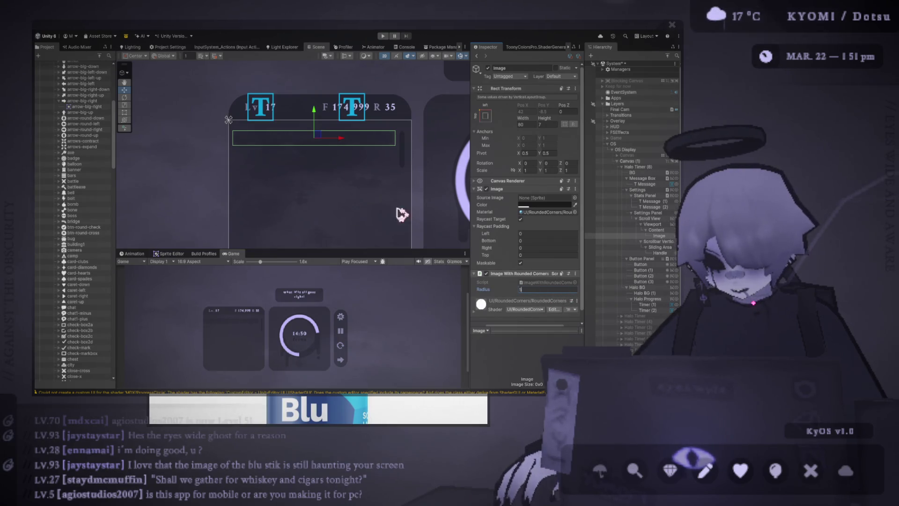
{"action": "scroll", "coordinate": [222, 129], "scroll_direction": "up", "scroll_amount": 3}
{"action": "left_click_drag", "start_coordinate": [333, 196], "coordinate": [264, 184]}
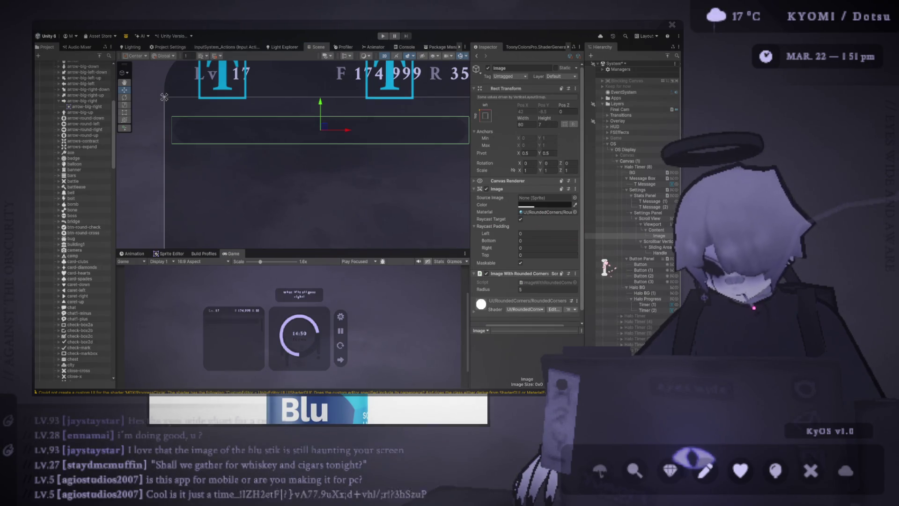
- Inspect the scrollbar's Handle, Sliding Area and Scrollbar Vertical objects
{"action": "left_click", "coordinate": [661, 253]}
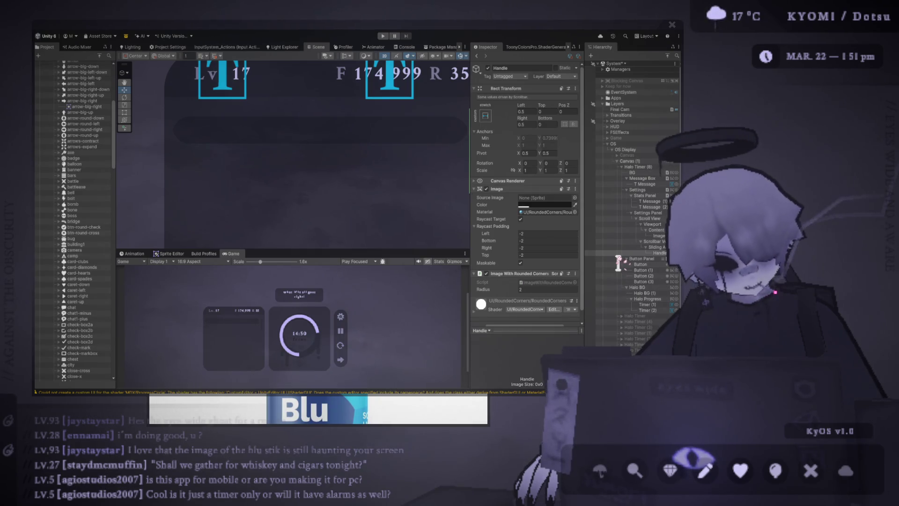
{"action": "scroll", "coordinate": [293, 344], "scroll_direction": "up", "scroll_amount": 2}
{"action": "scroll", "coordinate": [286, 227], "scroll_direction": "down", "scroll_amount": 3}
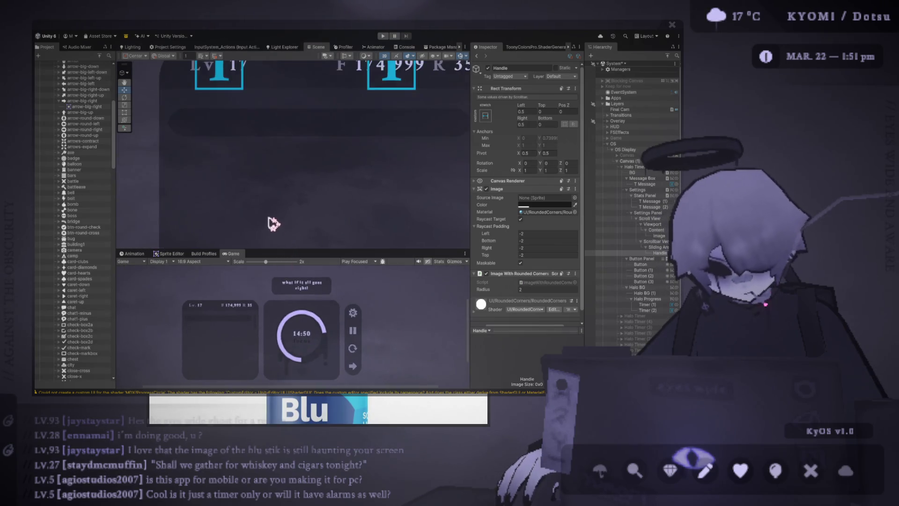
{"action": "left_click_drag", "start_coordinate": [277, 205], "coordinate": [294, 224]}
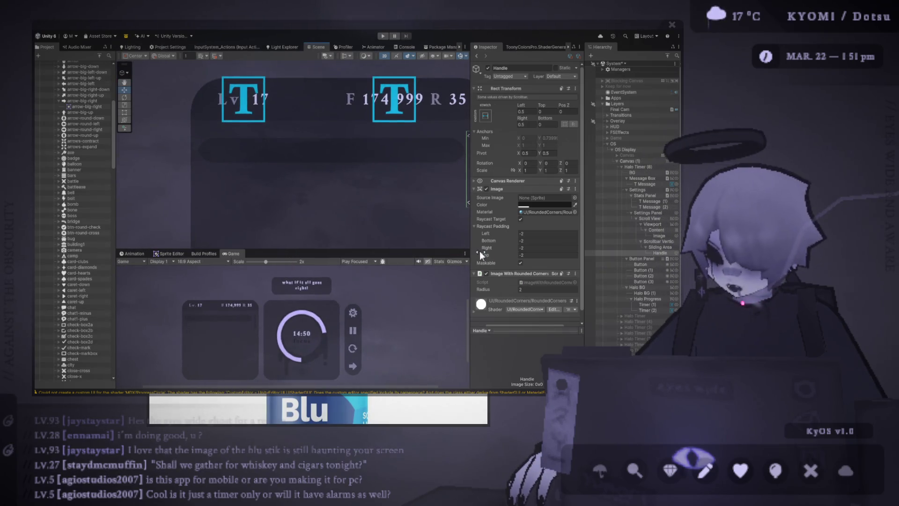
{"action": "left_click", "coordinate": [665, 247]}
{"action": "left_click", "coordinate": [658, 242]}
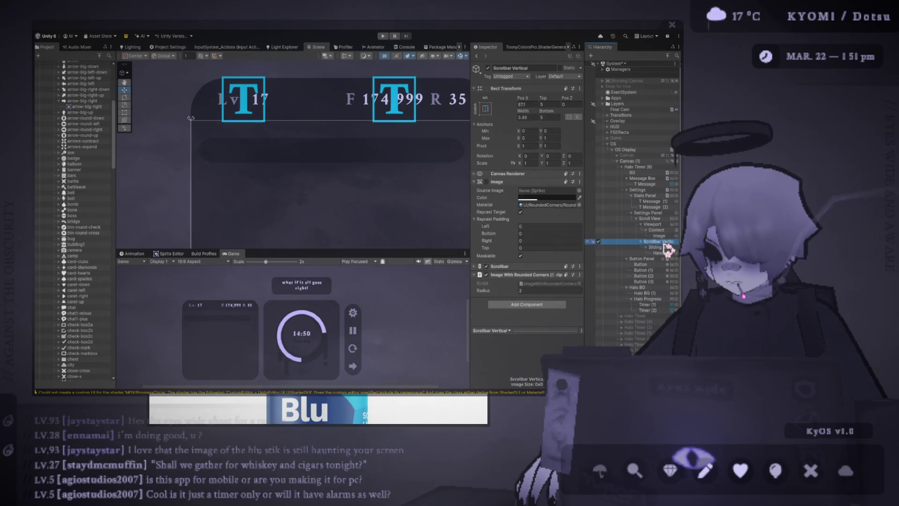
{"action": "left_click", "coordinate": [531, 205]}
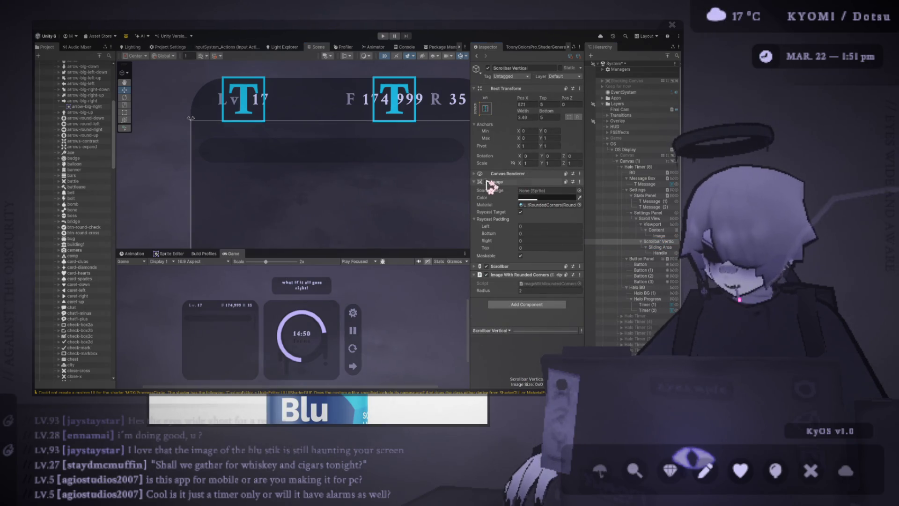
- Check the Content bar Image's colour setting, the scroll view and the parent canvas
{"action": "left_click", "coordinate": [609, 236]}
{"action": "left_click", "coordinate": [546, 205]}
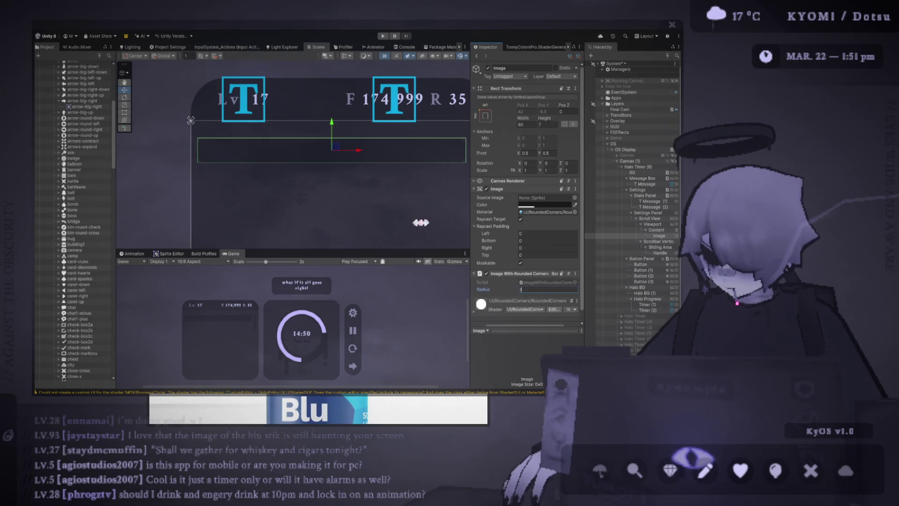
{"action": "left_click", "coordinate": [170, 173]}
{"action": "left_click", "coordinate": [265, 156]}
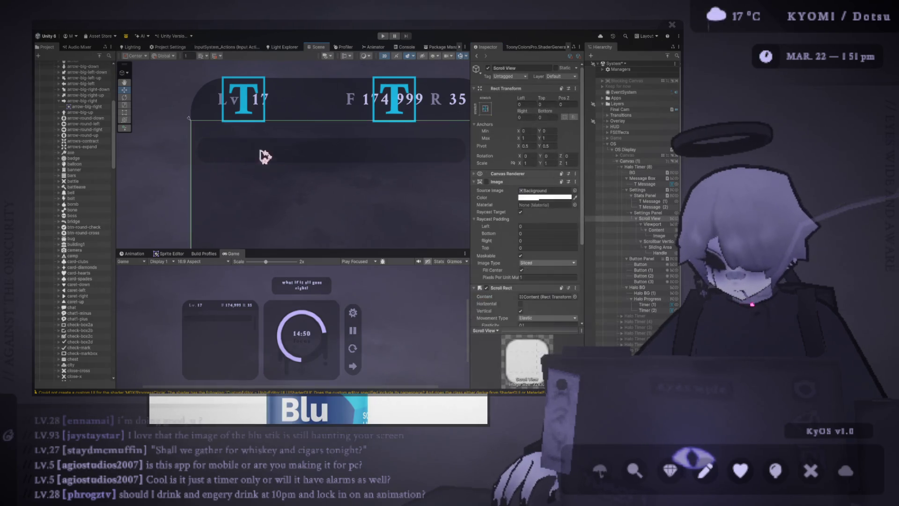
{"action": "left_click", "coordinate": [337, 156]}
{"action": "left_click", "coordinate": [170, 139]}
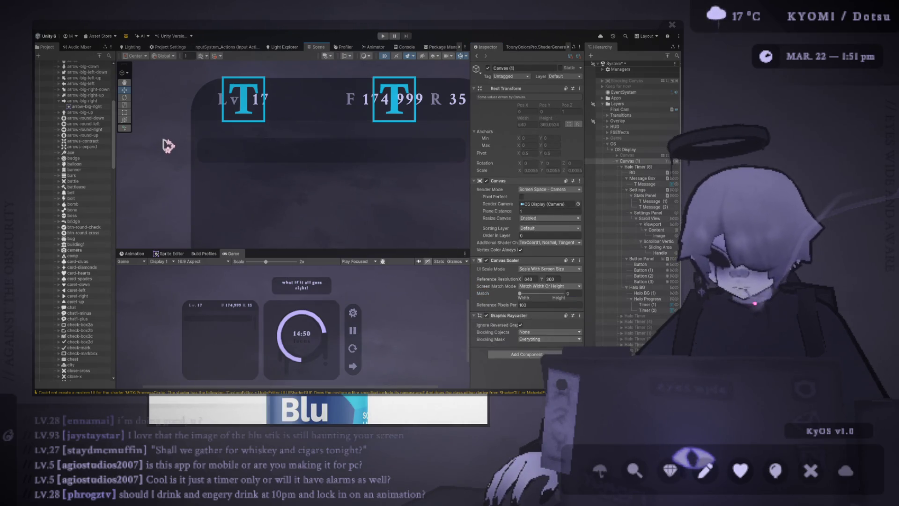
{"action": "scroll", "coordinate": [262, 155], "scroll_direction": "down", "scroll_amount": 5}
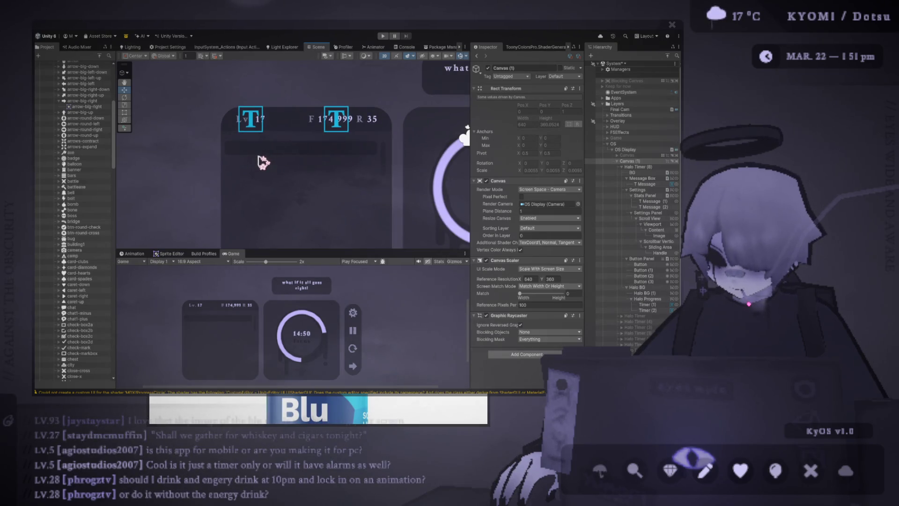
- Set the scrollbar Handle's rounded-corner radius to 1
{"action": "left_click", "coordinate": [660, 253]}
{"action": "scroll", "coordinate": [312, 136], "scroll_direction": "up", "scroll_amount": 3}
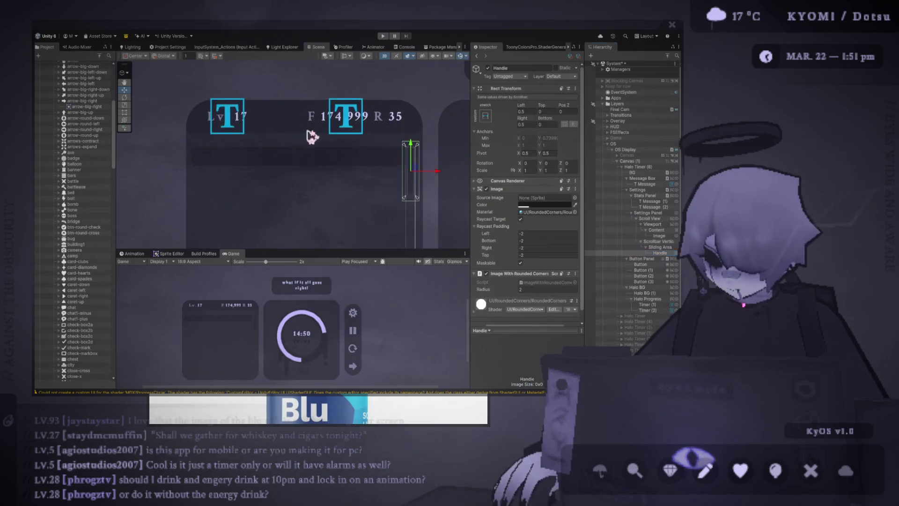
{"action": "double_click", "coordinate": [546, 289]}
{"action": "type", "text": "1"}
- Toggle child width expansion on the Content's Vertical Layout Group
{"action": "scroll", "coordinate": [412, 169], "scroll_direction": "up", "scroll_amount": 2}
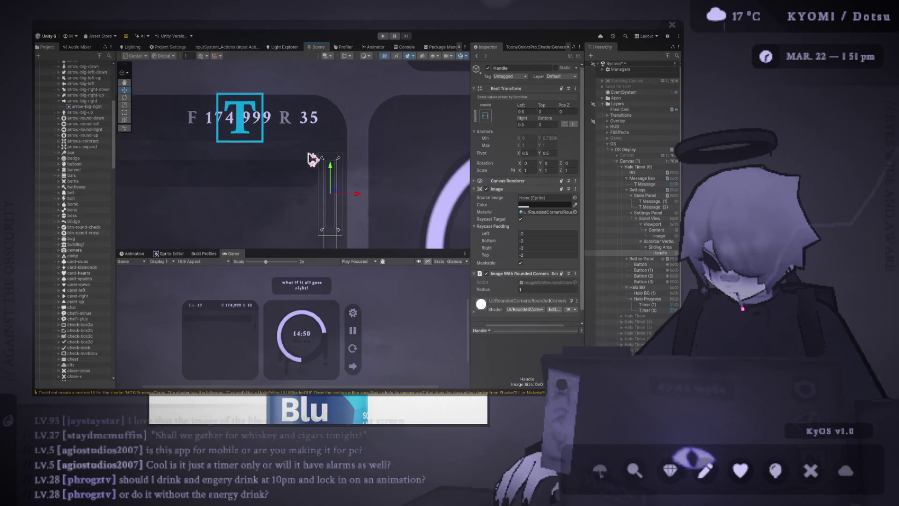
{"action": "left_click", "coordinate": [358, 156]}
{"action": "scroll", "coordinate": [357, 156], "scroll_direction": "up", "scroll_amount": 3}
{"action": "scroll", "coordinate": [373, 135], "scroll_direction": "down", "scroll_amount": 3}
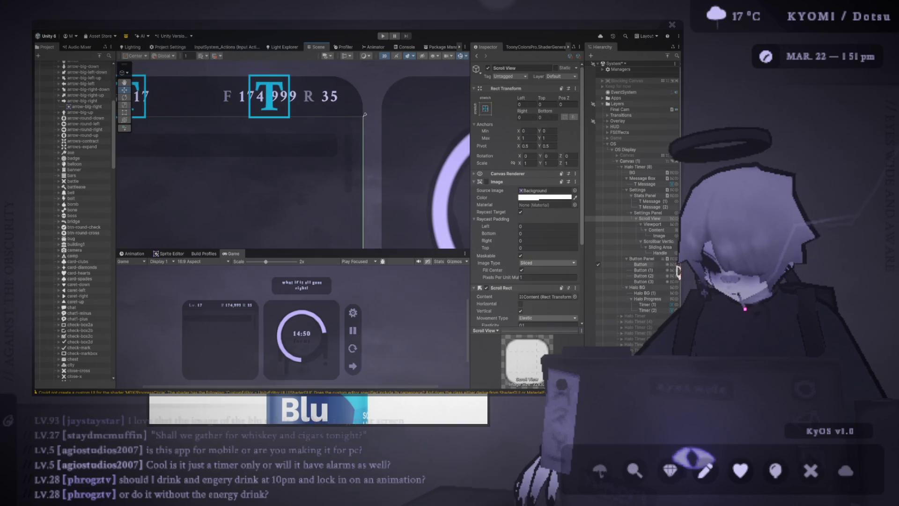
{"action": "left_click", "coordinate": [660, 253]}
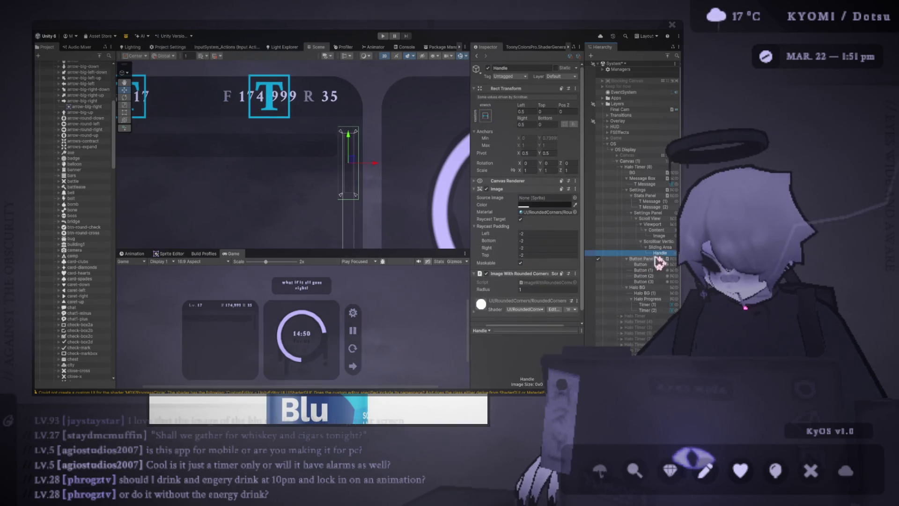
{"action": "left_click", "coordinate": [658, 248]}
{"action": "left_click", "coordinate": [660, 235]}
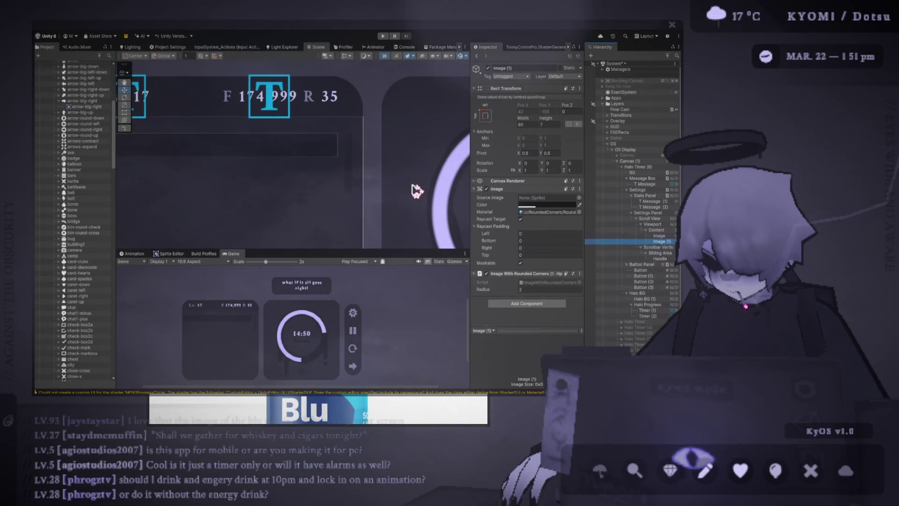
{"action": "left_click", "coordinate": [657, 230]}
{"action": "left_click", "coordinate": [528, 255]}
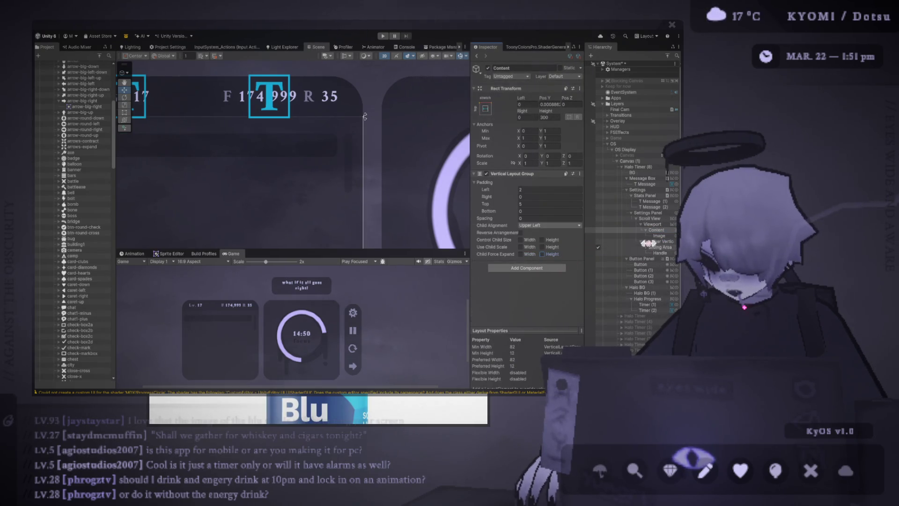
- Undo the accidental rename of the bar Image and duplicate it twice with Ctrl+D
{"action": "left_click", "coordinate": [658, 236]}
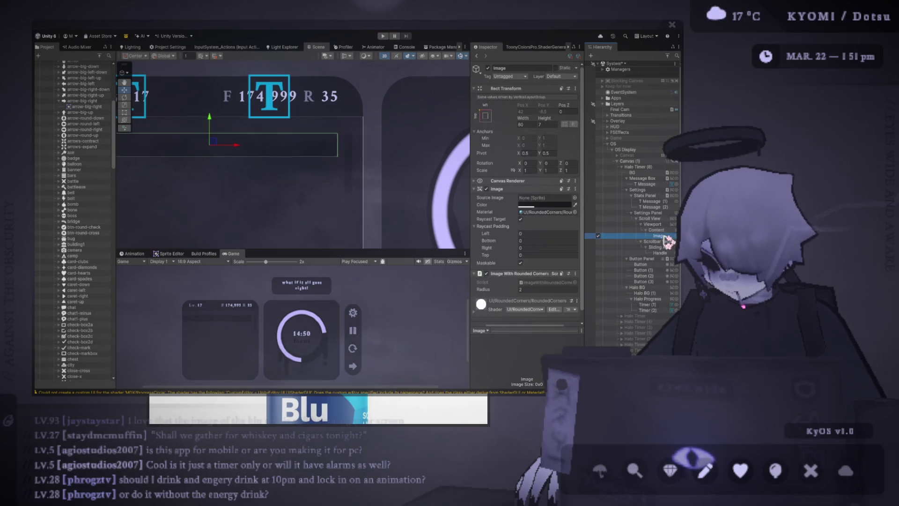
{"action": "left_click", "coordinate": [665, 236]}
{"action": "left_click", "coordinate": [664, 230]}
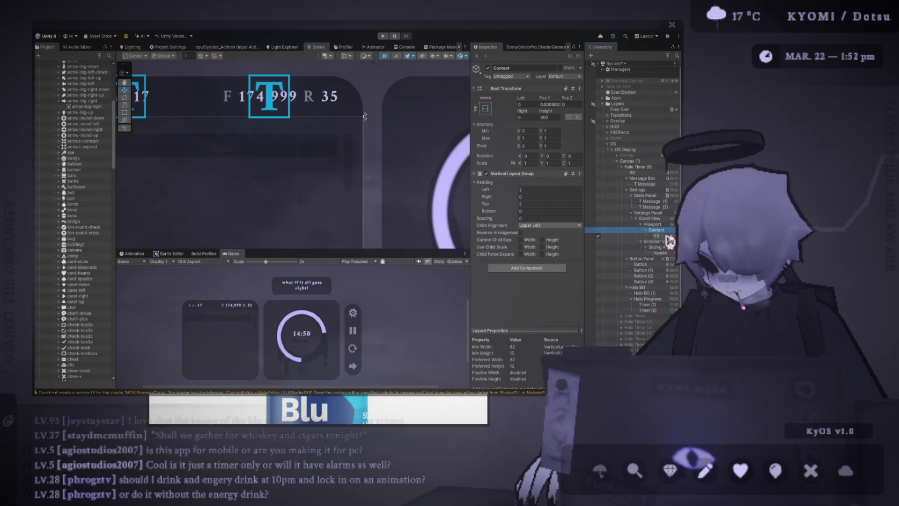
{"action": "key", "text": "ctrl+z"}
{"action": "key", "text": "ctrl+z"}
{"action": "key", "text": "ctrl+d"}
{"action": "key", "text": "ctrl+d"}
{"action": "key", "text": "ctrl+d"}
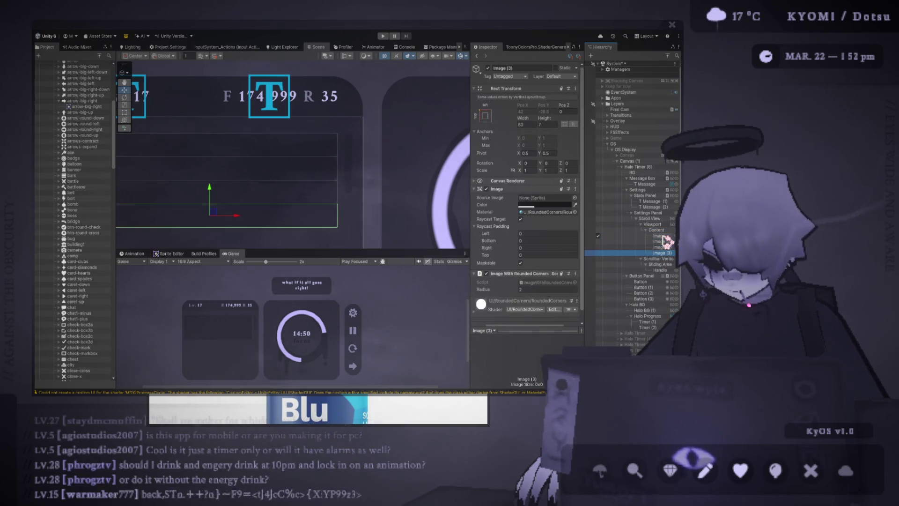
{"action": "key", "text": "ctrl+d"}
- Adjust the Content's Vertical Layout Group spacing, trying 45 and then 24
{"action": "left_click", "coordinate": [656, 230]}
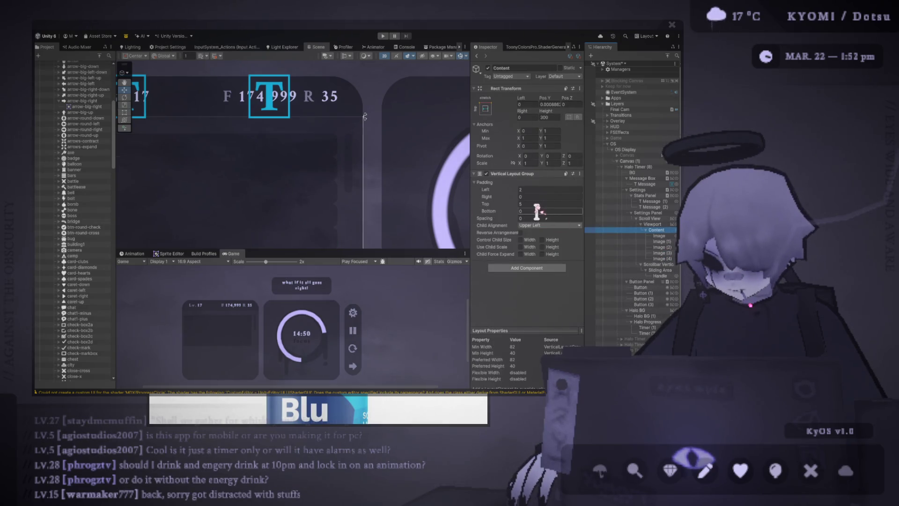
{"action": "left_click", "coordinate": [539, 218]}
{"action": "type", "text": "45"}
{"action": "key", "text": "Return"}
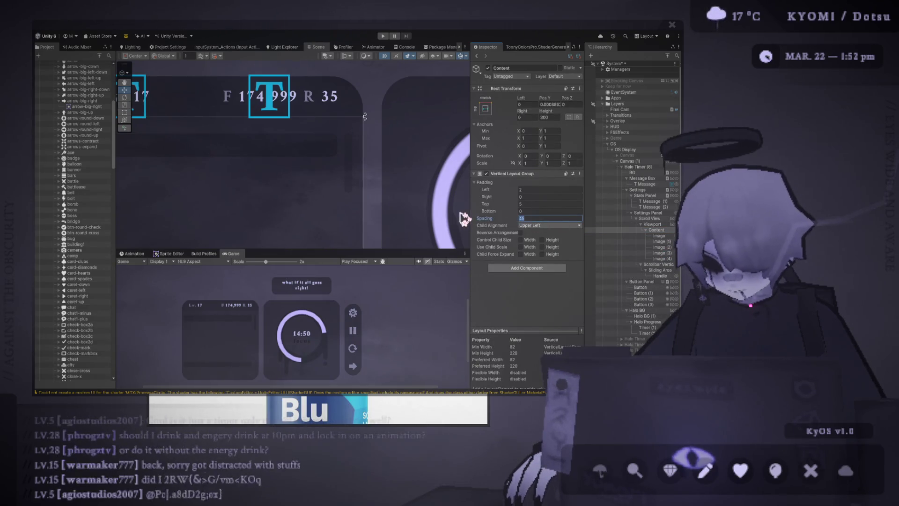
{"action": "type", "text": "2"}
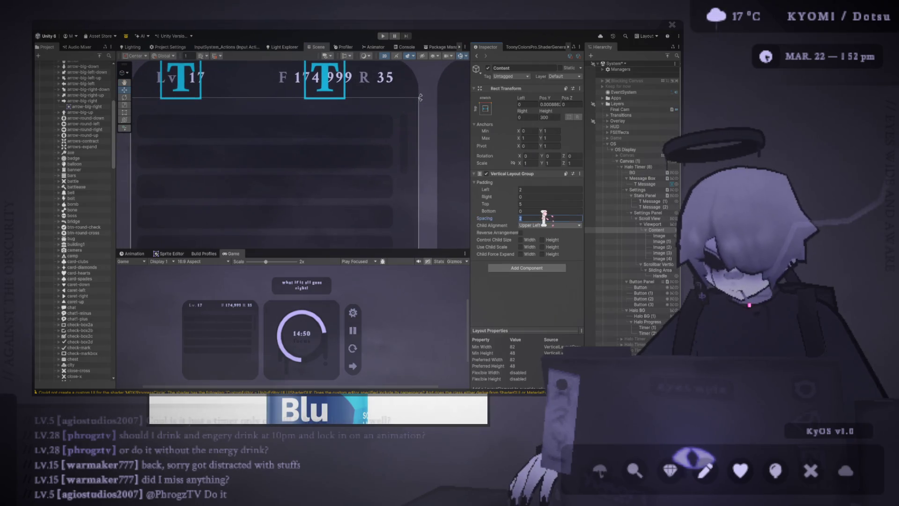
{"action": "type", "text": "4"}
{"action": "scroll", "coordinate": [351, 200], "scroll_direction": "down", "scroll_amount": 3}
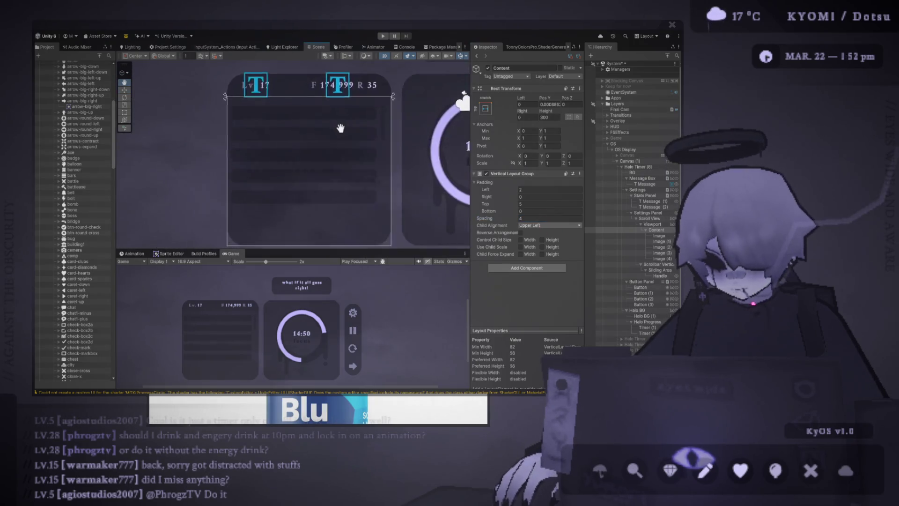
{"action": "left_click", "coordinate": [530, 218]}
{"action": "type", "text": "5"}
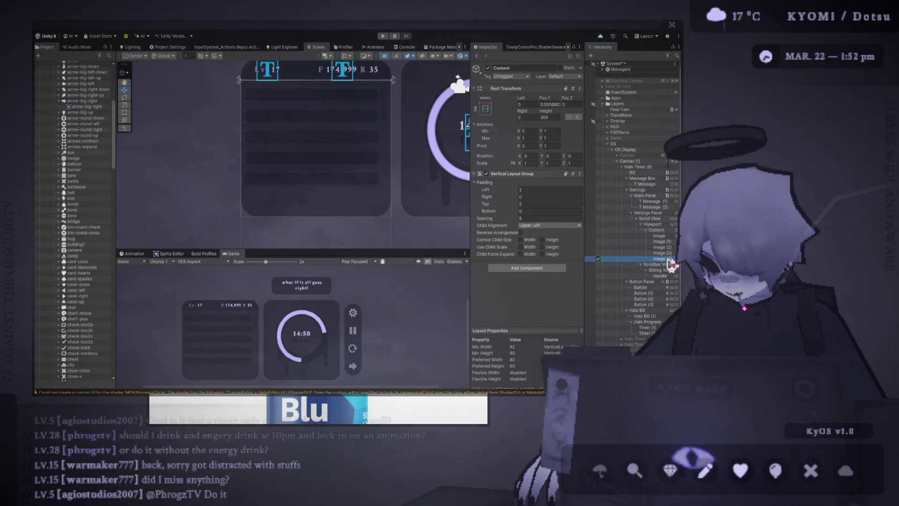
- Duplicate the last bar until Content holds eleven bars, Image through Image (10)
{"action": "left_click", "coordinate": [670, 259]}
{"action": "key", "text": "ctrl+d"}
{"action": "key", "text": "ctrl+d"}
{"action": "key", "text": "ctrl+d"}
{"action": "key", "text": "ctrl+d"}
{"action": "key", "text": "ctrl+d"}
{"action": "key", "text": "ctrl+d"}
{"action": "scroll", "coordinate": [297, 190], "scroll_direction": "down", "scroll_amount": 3}
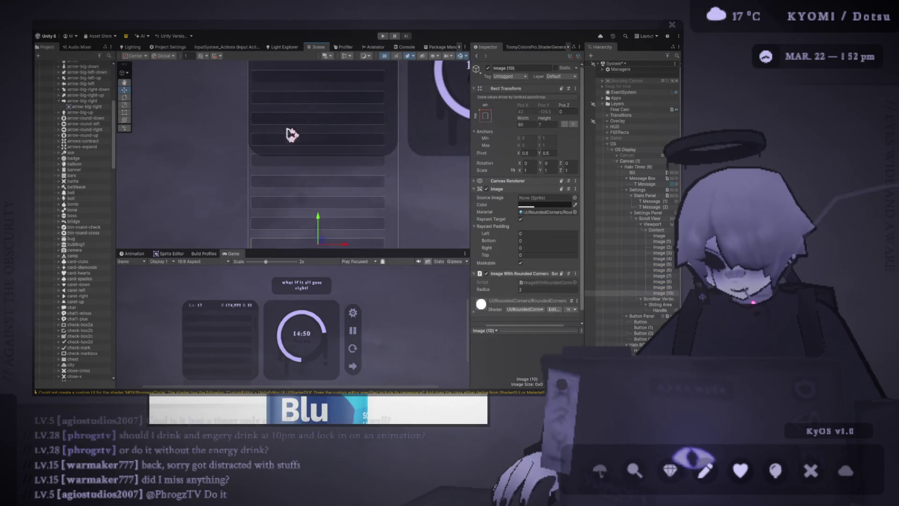
{"action": "left_click", "coordinate": [254, 173]}
{"action": "scroll", "coordinate": [252, 176], "scroll_direction": "up", "scroll_amount": 3}
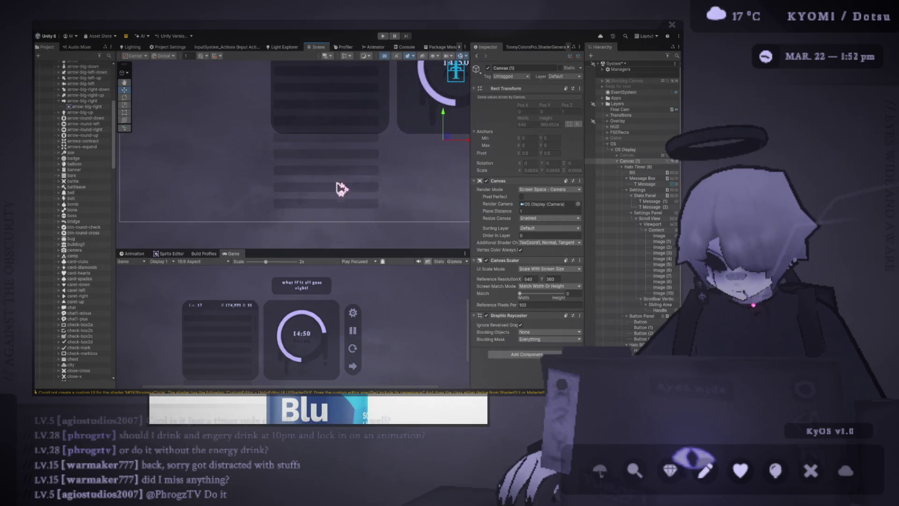
{"action": "left_click", "coordinate": [664, 231]}
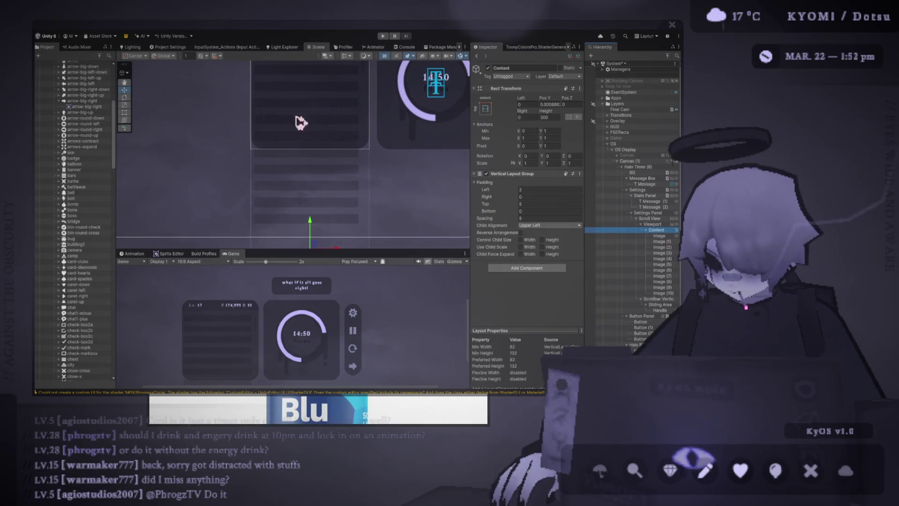
{"action": "left_click", "coordinate": [652, 225]}
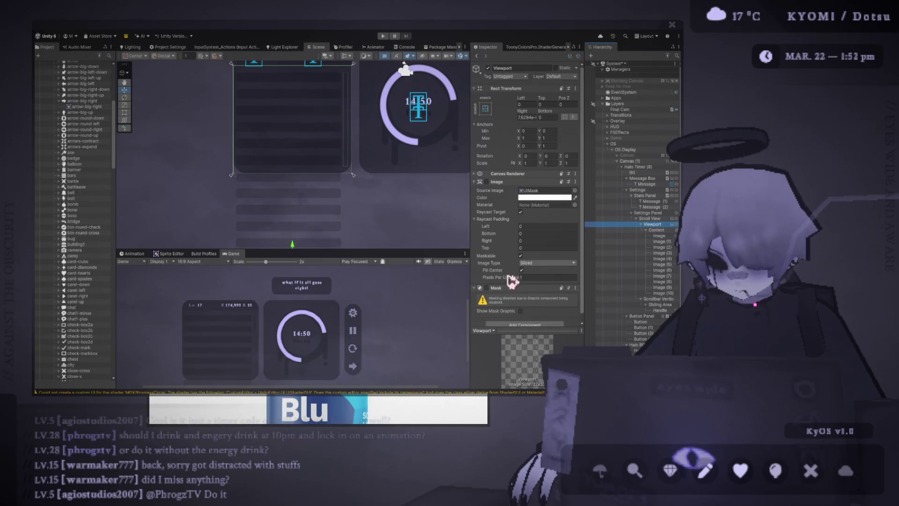
{"action": "left_click", "coordinate": [488, 288]}
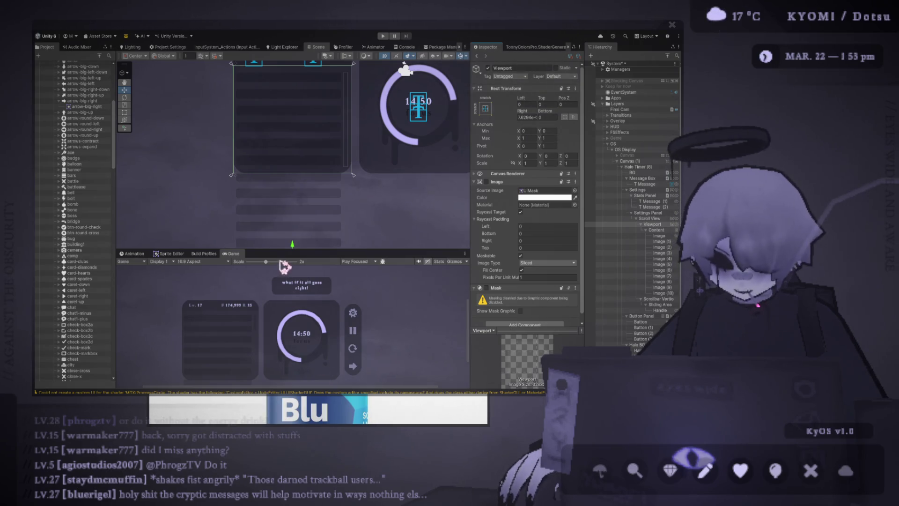
{"action": "left_click_drag", "start_coordinate": [315, 252], "coordinate": [315, 298]}
{"action": "scroll", "coordinate": [222, 262], "scroll_direction": "up", "scroll_amount": 4}
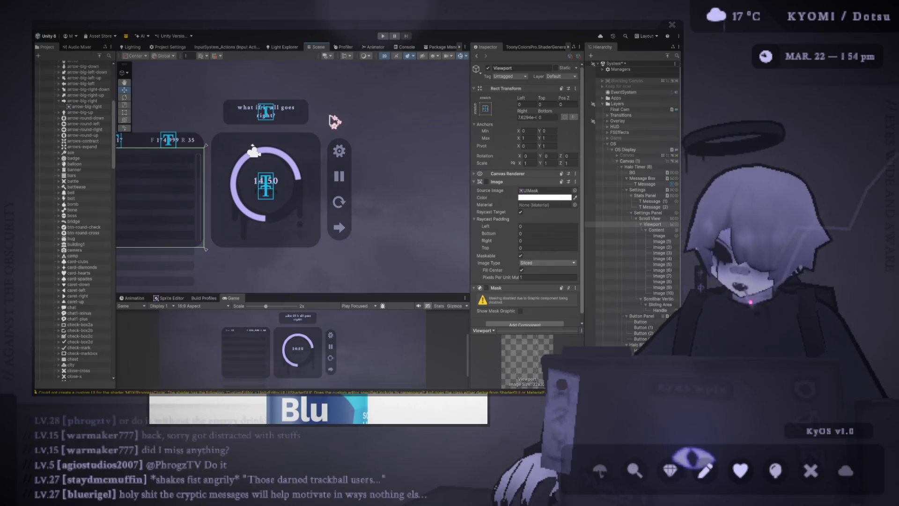
{"action": "mouse_move", "coordinate": [327, 128]}
{"action": "left_mouse_down"}
{"action": "mouse_move", "coordinate": [191, 176]}
{"action": "mouse_move", "coordinate": [201, 176]}
{"action": "left_mouse_up"}
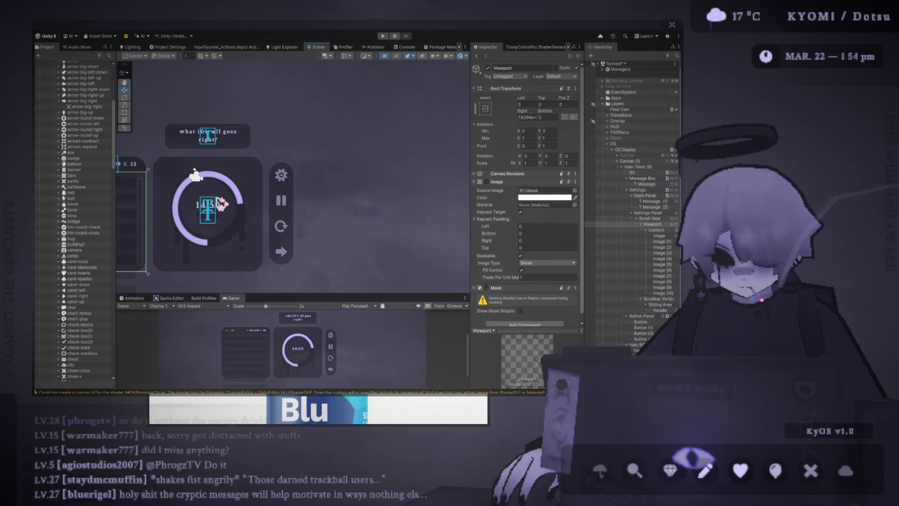
{"action": "scroll", "coordinate": [216, 201], "scroll_direction": "up", "scroll_amount": 3}
{"action": "left_click", "coordinate": [276, 165]}
{"action": "left_click", "coordinate": [460, 56]}
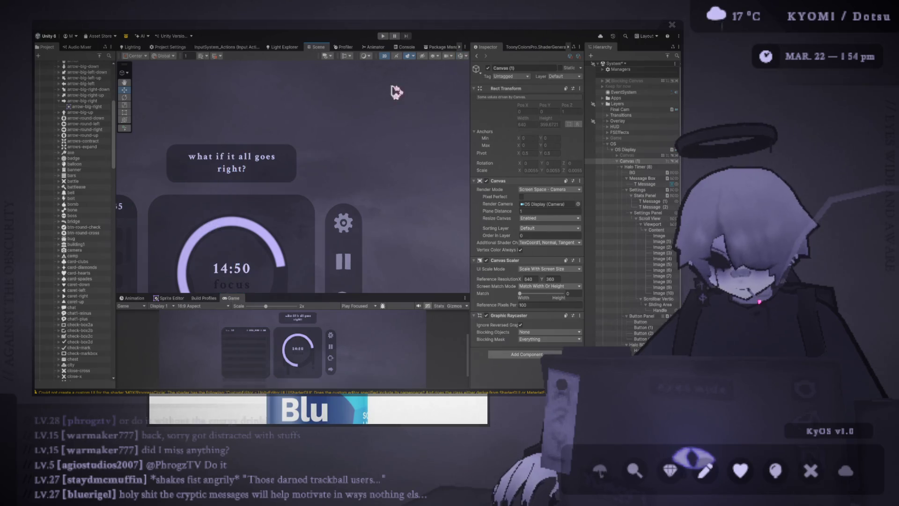
{"action": "scroll", "coordinate": [315, 180], "scroll_direction": "up", "scroll_amount": 2}
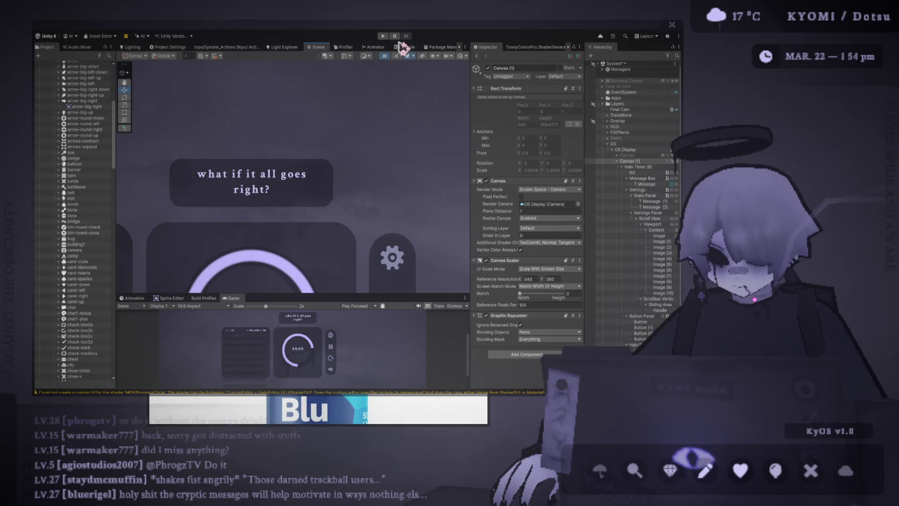
{"action": "scroll", "coordinate": [315, 171], "scroll_direction": "down", "scroll_amount": 3}
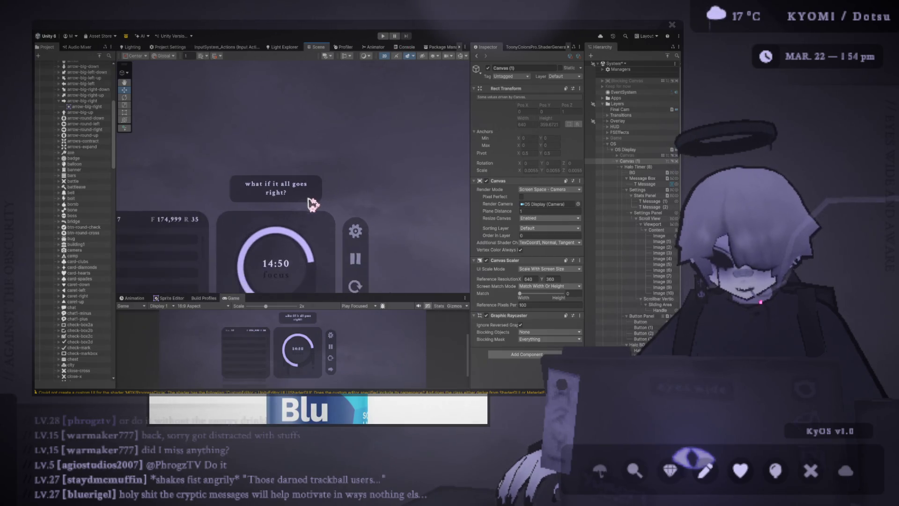
{"action": "left_click_drag", "start_coordinate": [311, 201], "coordinate": [271, 161]}
{"action": "scroll", "coordinate": [272, 161], "scroll_direction": "down", "scroll_amount": 3}
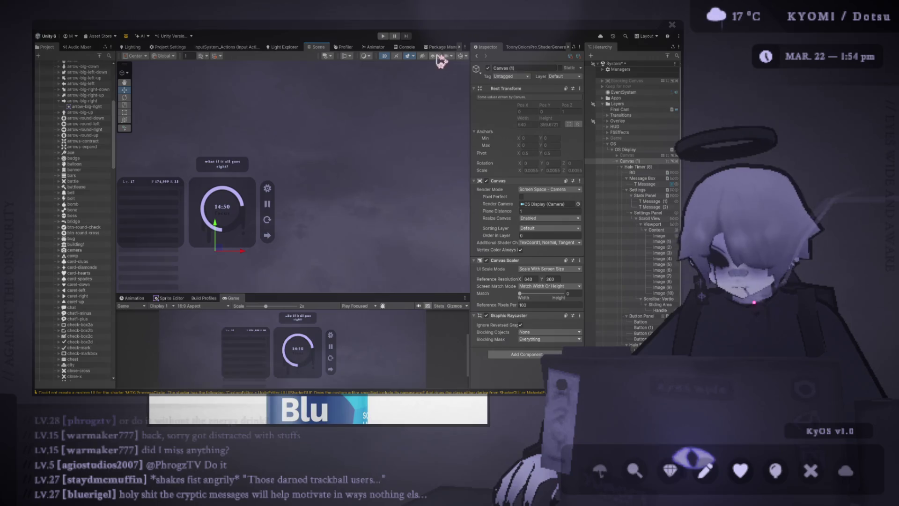
{"action": "scroll", "coordinate": [275, 137], "scroll_direction": "down", "scroll_amount": 2}
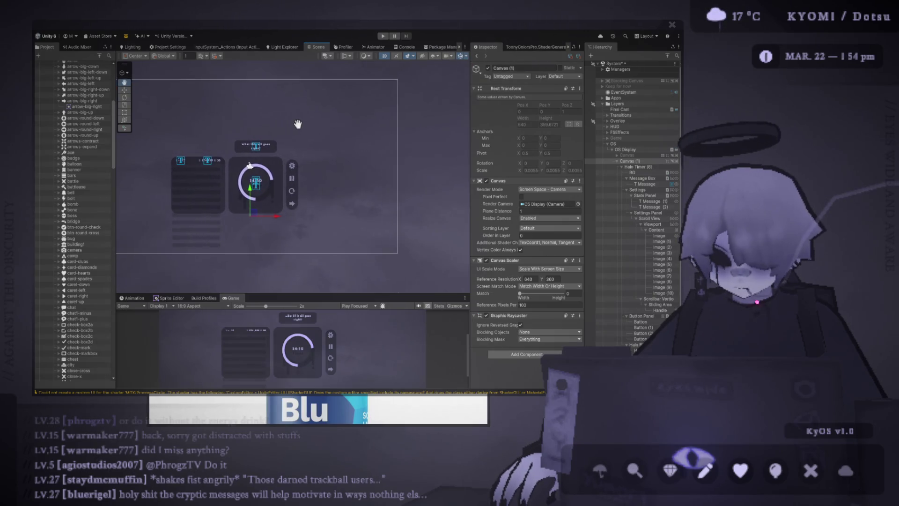
{"action": "scroll", "coordinate": [224, 256], "scroll_direction": "up", "scroll_amount": 3}
{"action": "left_click_drag", "start_coordinate": [223, 257], "coordinate": [296, 265]}
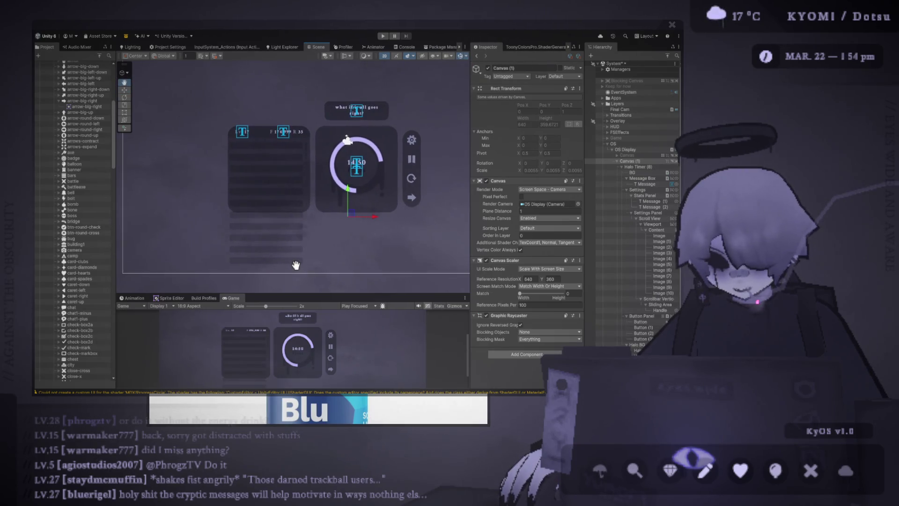
{"action": "scroll", "coordinate": [290, 203], "scroll_direction": "up", "scroll_amount": 3}
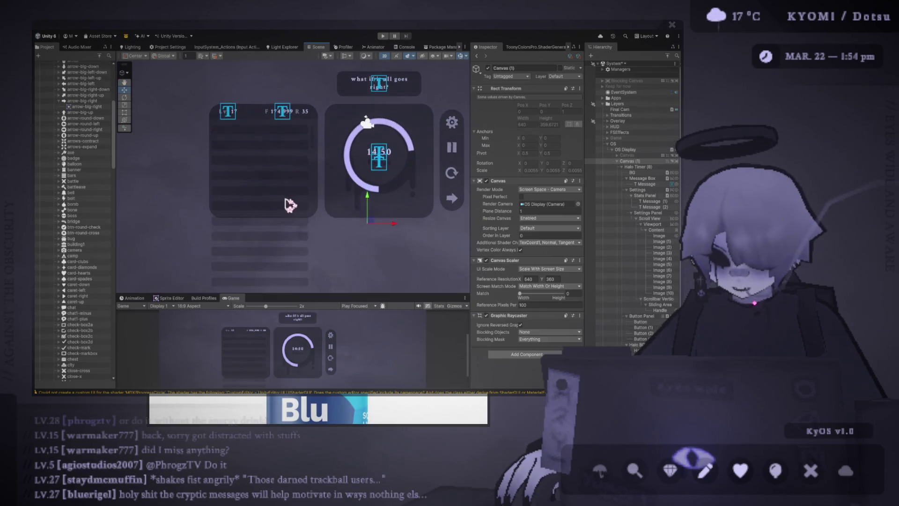
{"action": "scroll", "coordinate": [275, 224], "scroll_direction": "up", "scroll_amount": 2}
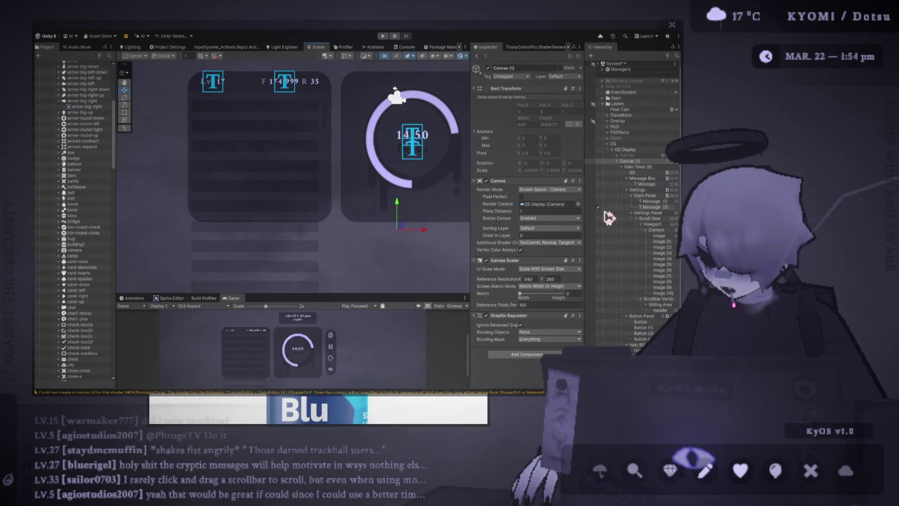
- Add a Rect Mask 2D component to the Viewport
{"action": "left_click", "coordinate": [658, 230]}
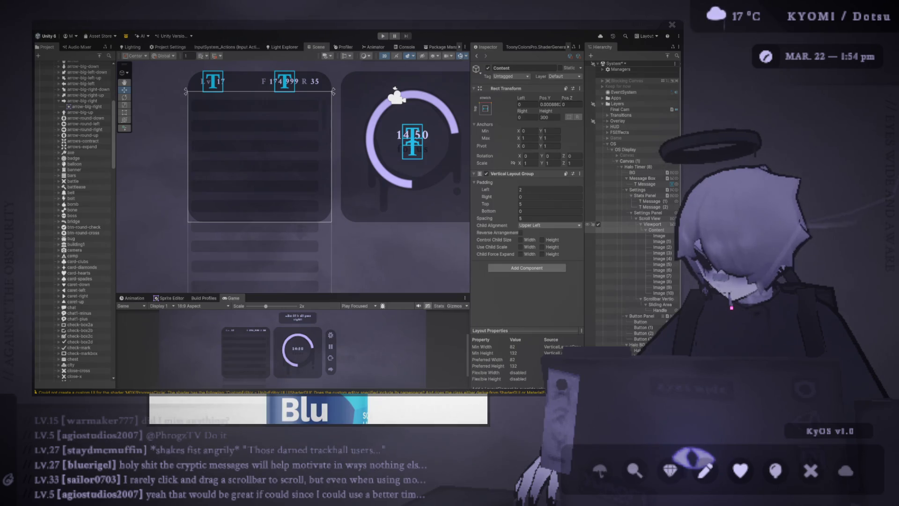
{"action": "left_click", "coordinate": [607, 226]}
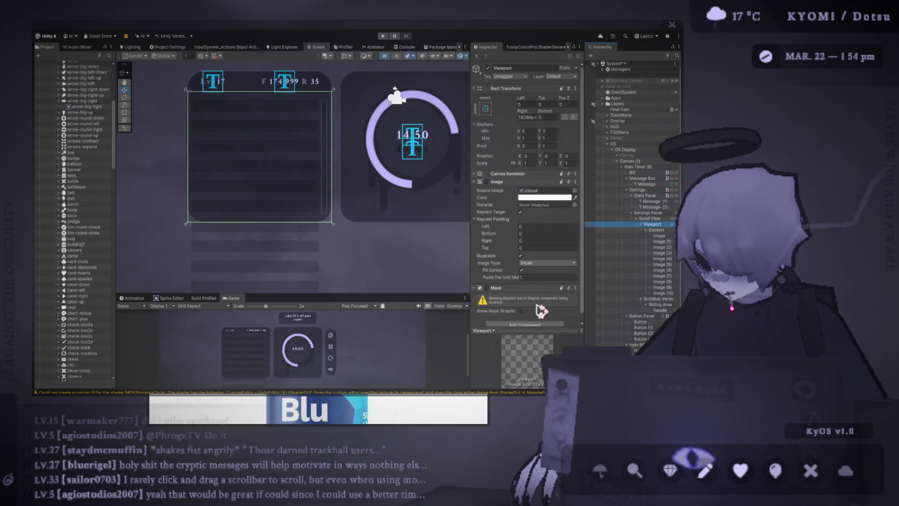
{"action": "left_click", "coordinate": [535, 311]}
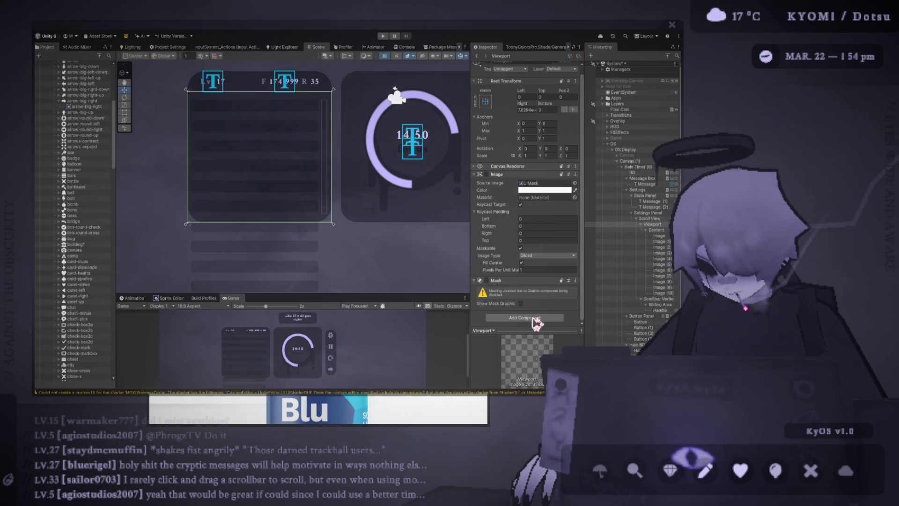
{"action": "key", "text": "Return"}
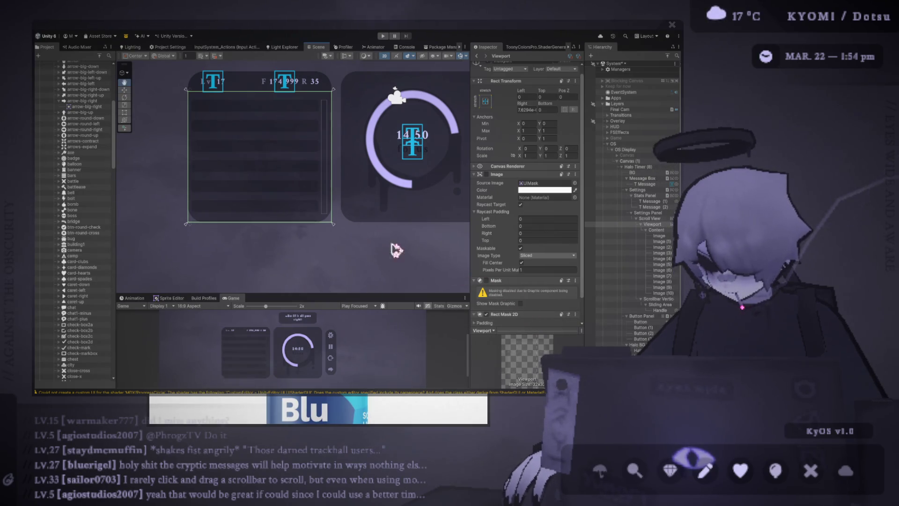
- Set the Rect Mask 2D's vertical softness to 61
{"action": "scroll", "coordinate": [343, 219], "scroll_direction": "up", "scroll_amount": 2}
{"action": "scroll", "coordinate": [343, 219], "scroll_direction": "up", "scroll_amount": 1}
{"action": "scroll", "coordinate": [520, 295], "scroll_direction": "down", "scroll_amount": 1}
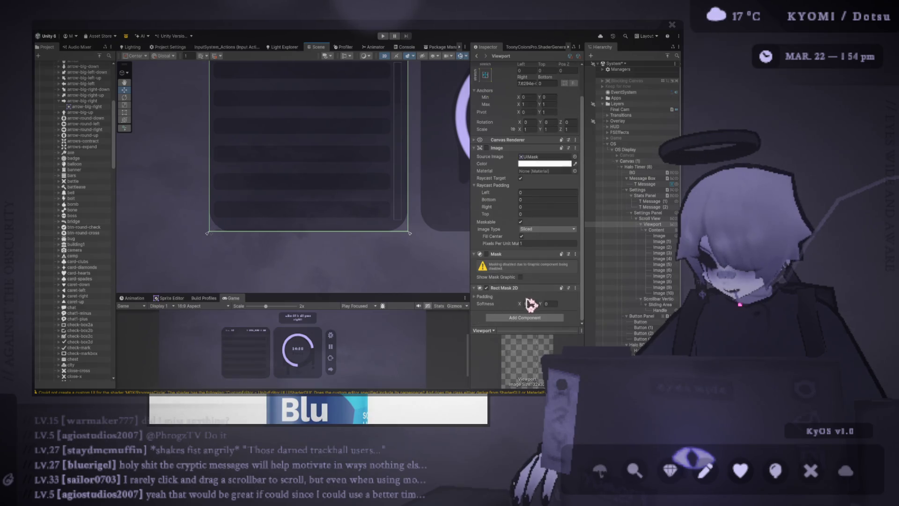
{"action": "mouse_move", "coordinate": [518, 304]}
{"action": "left_mouse_down"}
{"action": "mouse_move", "coordinate": [475, 305]}
{"action": "mouse_move", "coordinate": [555, 299]}
{"action": "mouse_move", "coordinate": [514, 302]}
{"action": "left_mouse_up"}
{"action": "left_click", "coordinate": [551, 303]}
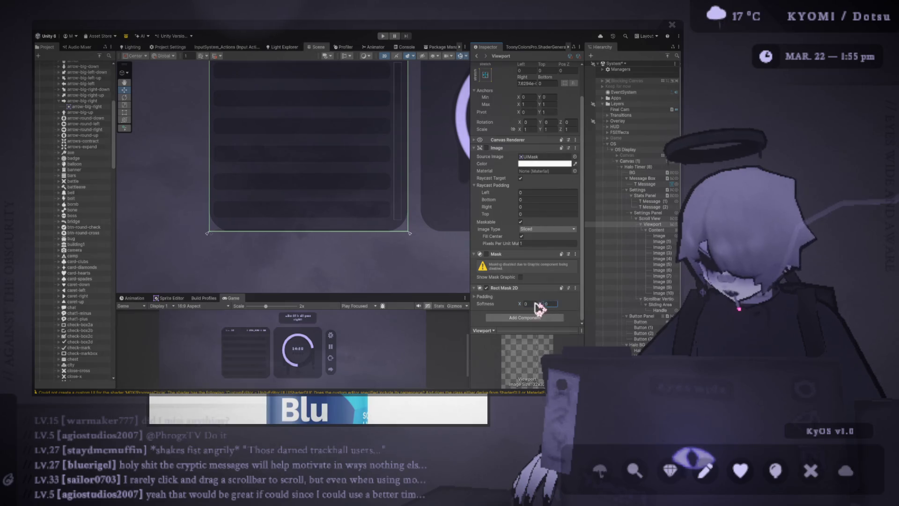
{"action": "type", "text": "10061"}
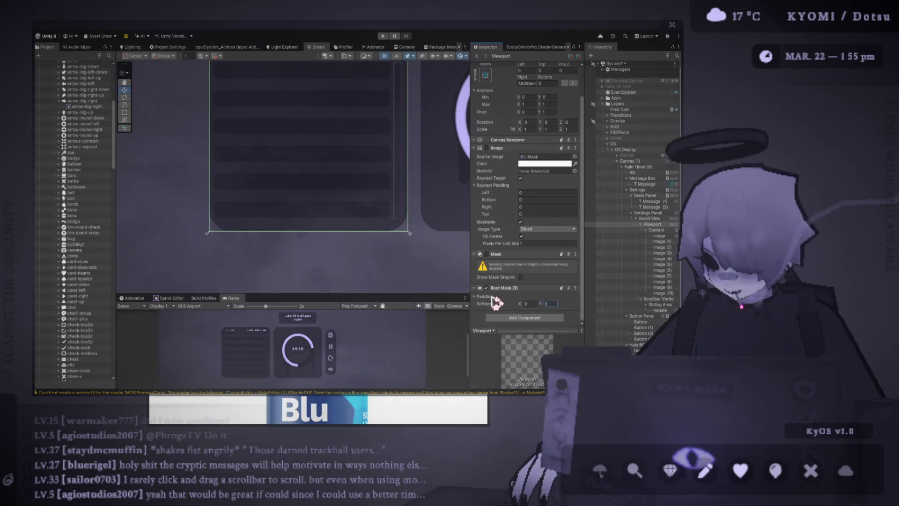
{"action": "type", "text": "f"}
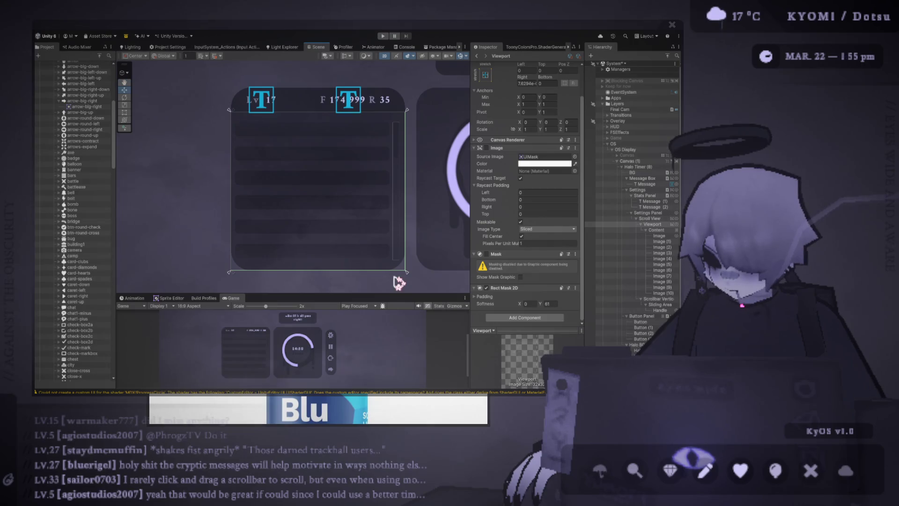
- Expand the mask's Padding and try negative Top padding values such as -50
{"action": "left_click", "coordinate": [485, 297]}
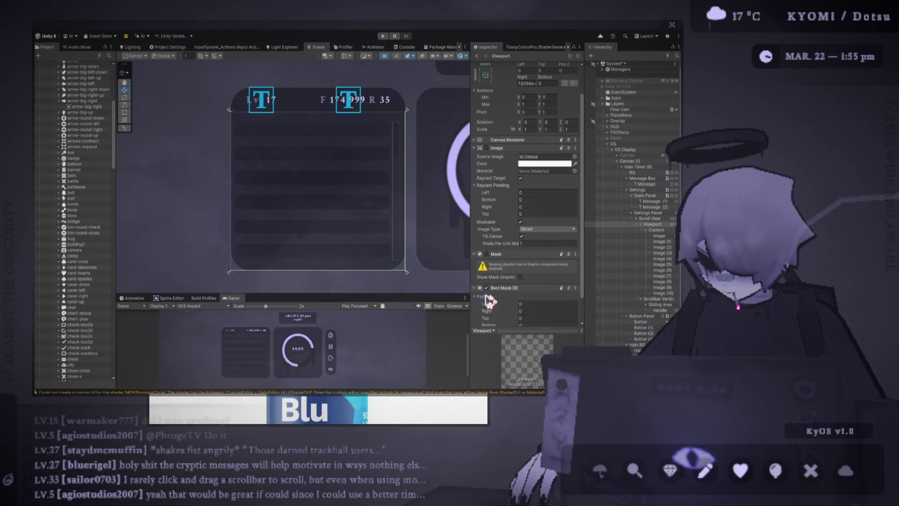
{"action": "left_click", "coordinate": [541, 318]}
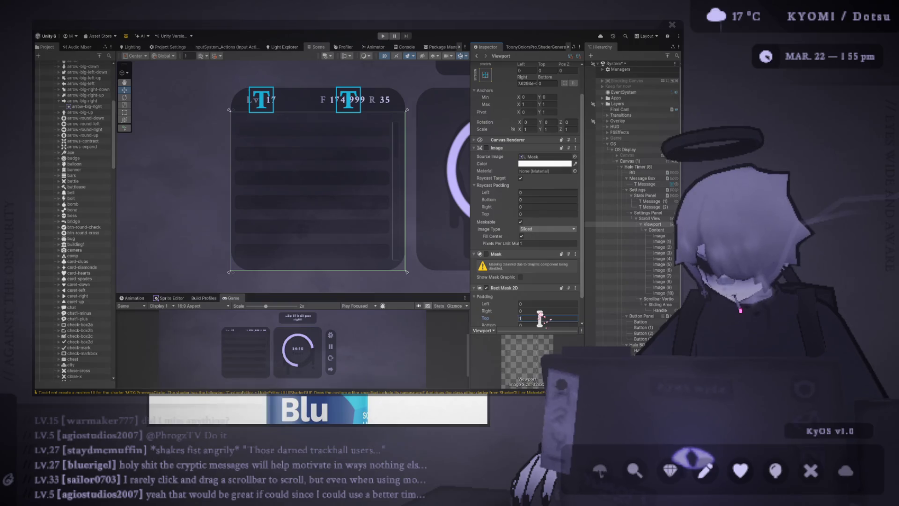
{"action": "type", "text": "10"}
{"action": "key", "text": "Home"}
{"action": "type", "text": "-"}
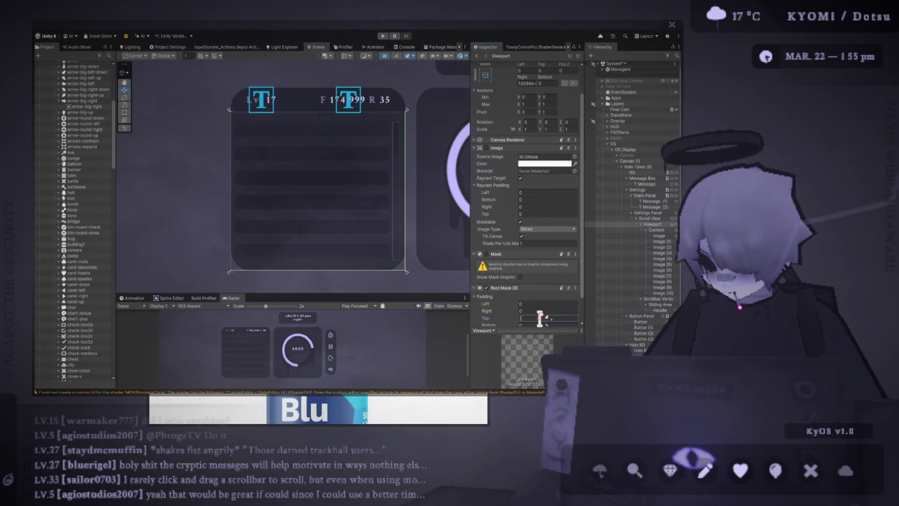
{"action": "key", "text": "Delete"}
{"action": "type", "text": "5"}
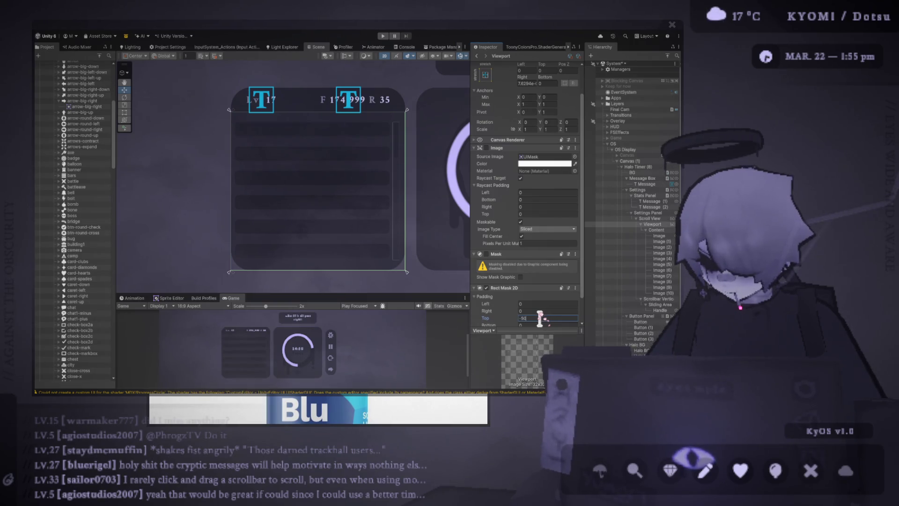
{"action": "type", "text": "0"}
{"action": "scroll", "coordinate": [395, 243], "scroll_direction": "down", "scroll_amount": 2}
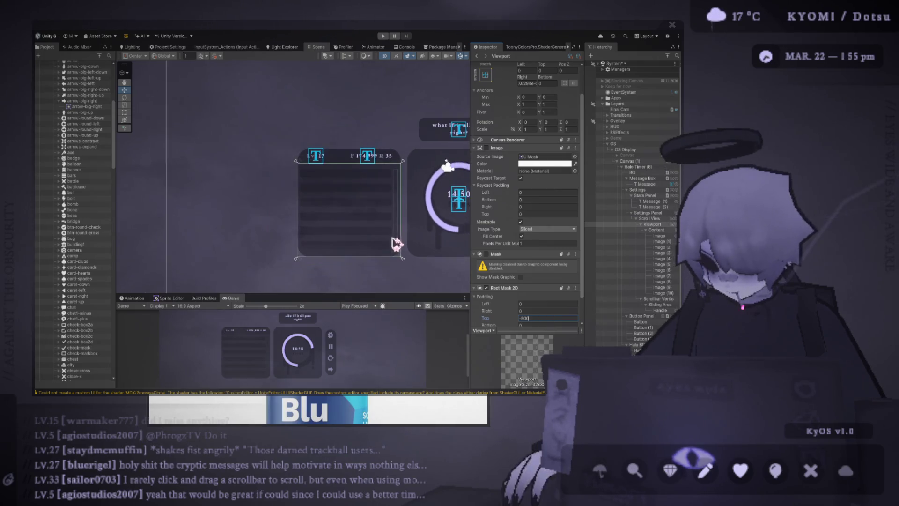
{"action": "scroll", "coordinate": [341, 243], "scroll_direction": "up", "scroll_amount": 2}
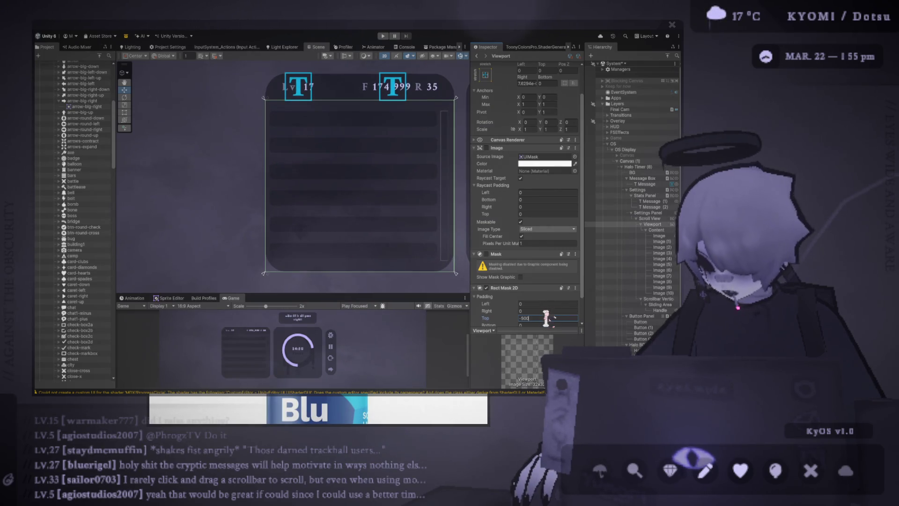
- Set the mask's Top padding to -10
{"action": "key", "text": "Return"}
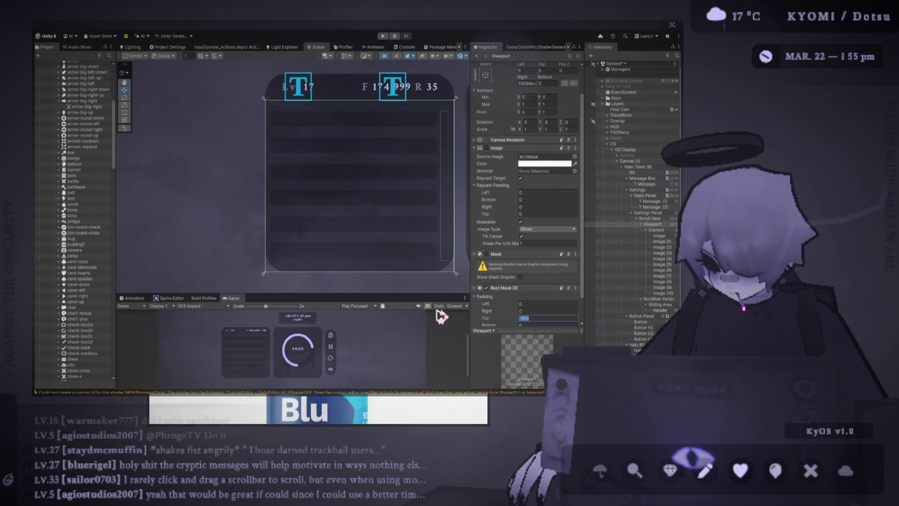
{"action": "type", "text": "1"}
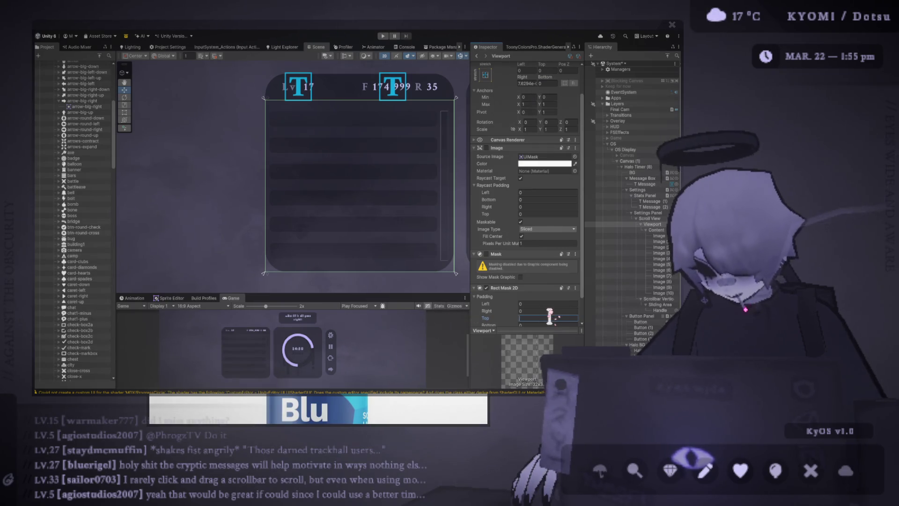
{"action": "key", "text": "BackSpace"}
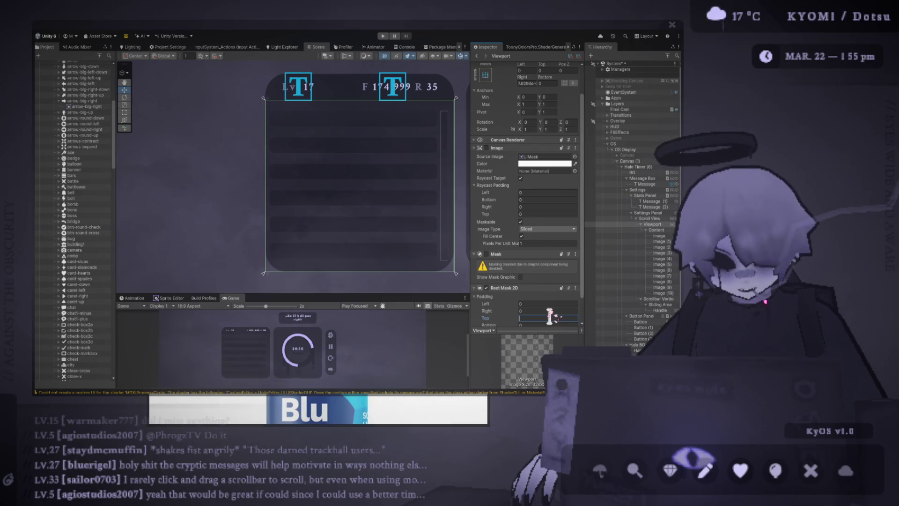
{"action": "type", "text": "-10"}
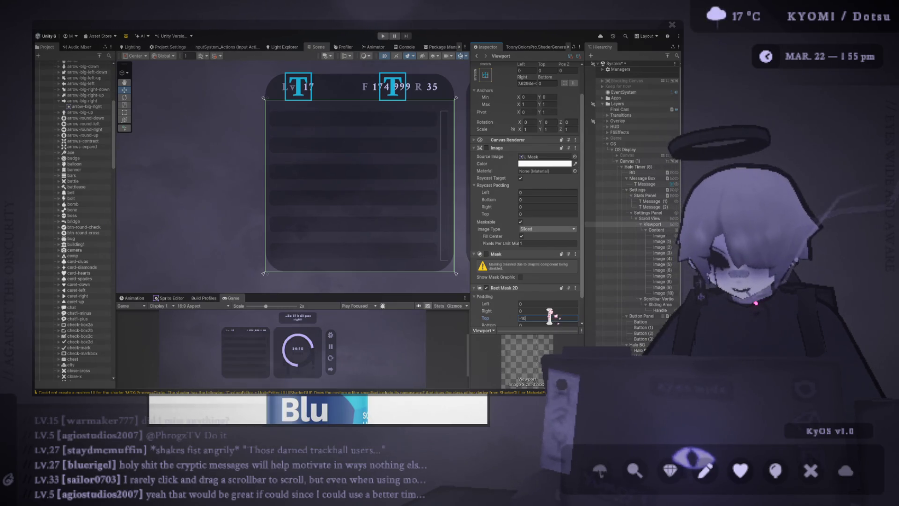
{"action": "key", "text": "Return"}
{"action": "scroll", "coordinate": [374, 199], "scroll_direction": "down", "scroll_amount": 2}
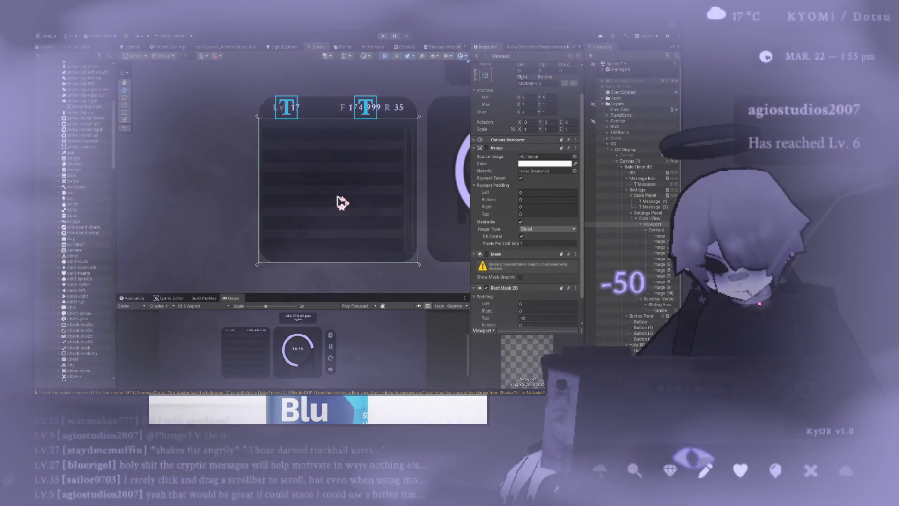
{"action": "scroll", "coordinate": [534, 281], "scroll_direction": "down", "scroll_amount": 2}
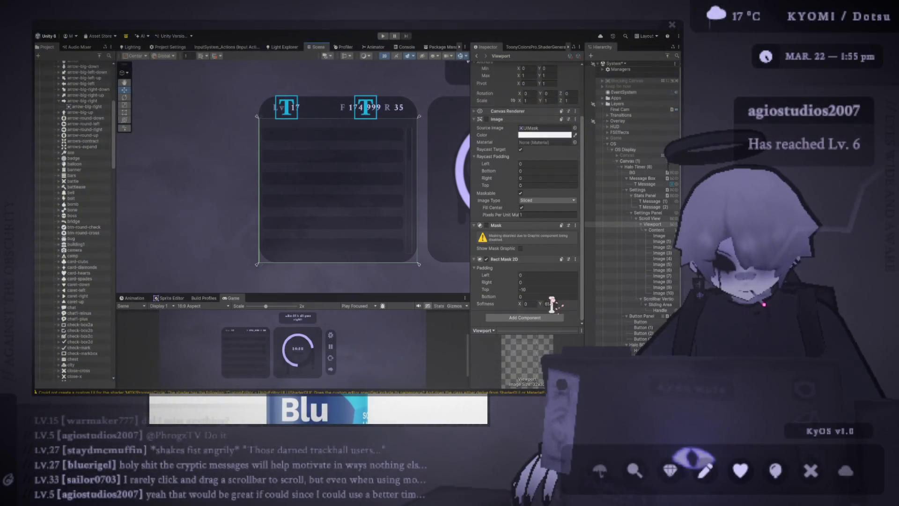
- Try different vertical softness values on the mask, such as 30 and 50
{"action": "double_click", "coordinate": [548, 304]}
{"action": "type", "text": "50"}
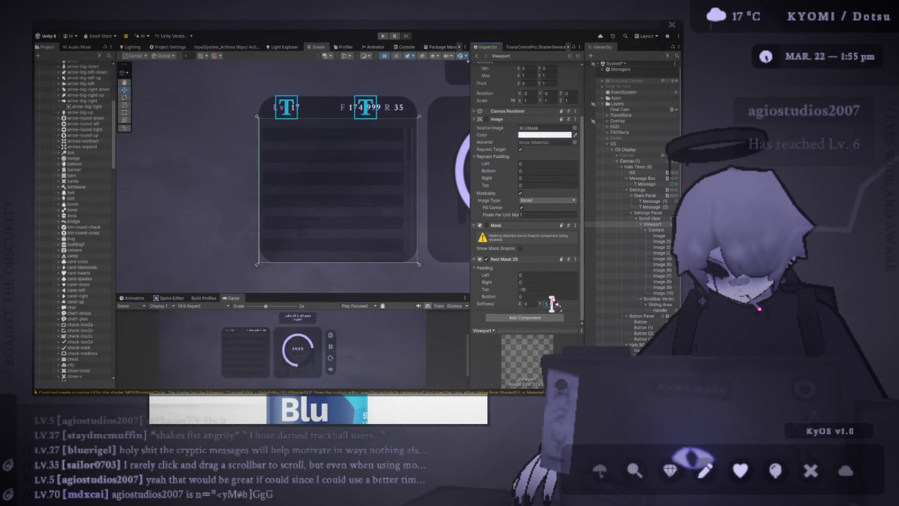
{"action": "type", "text": "70"}
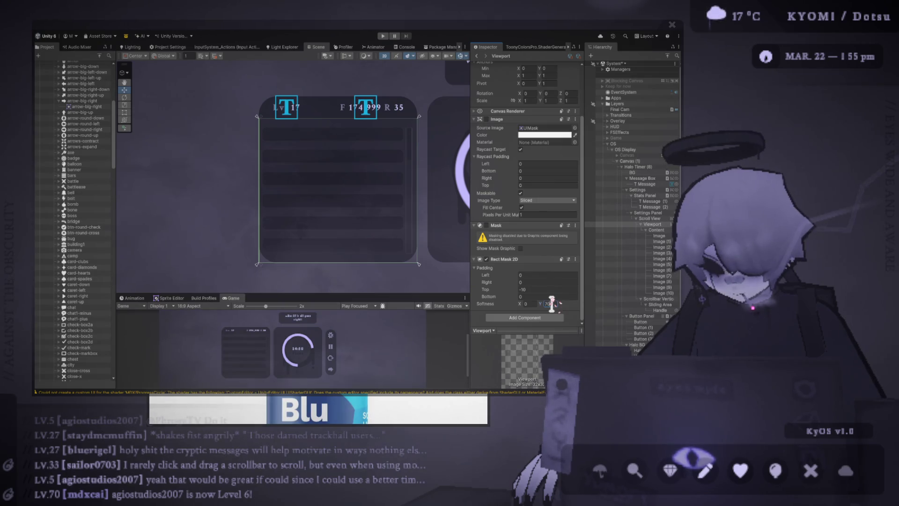
{"action": "type", "text": "8"}
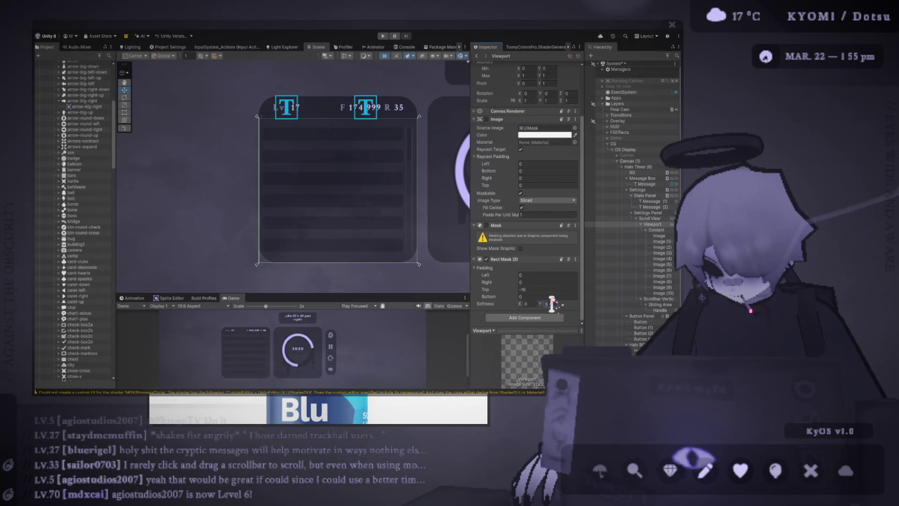
{"action": "type", "text": "050"}
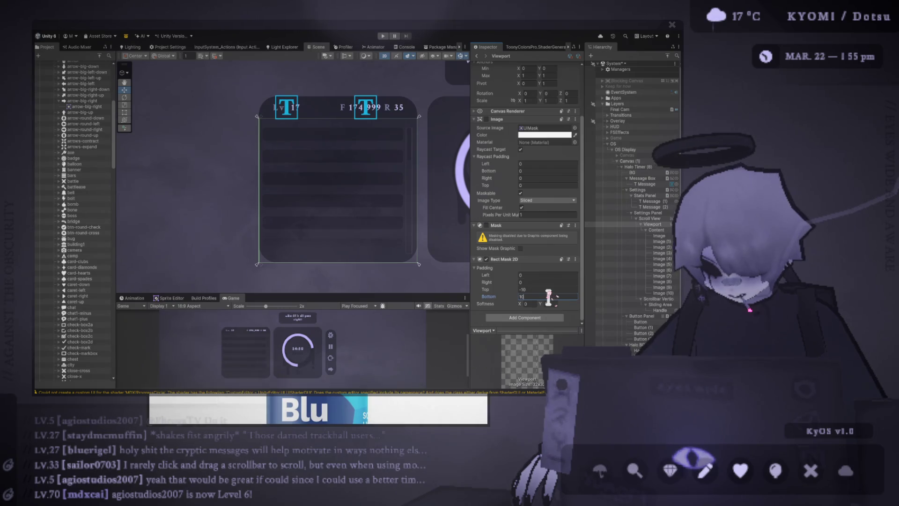
{"action": "type", "text": "10"}
{"action": "scroll", "coordinate": [549, 296], "scroll_direction": "up", "scroll_amount": 2}
{"action": "scroll", "coordinate": [552, 296], "scroll_direction": "down", "scroll_amount": 2}
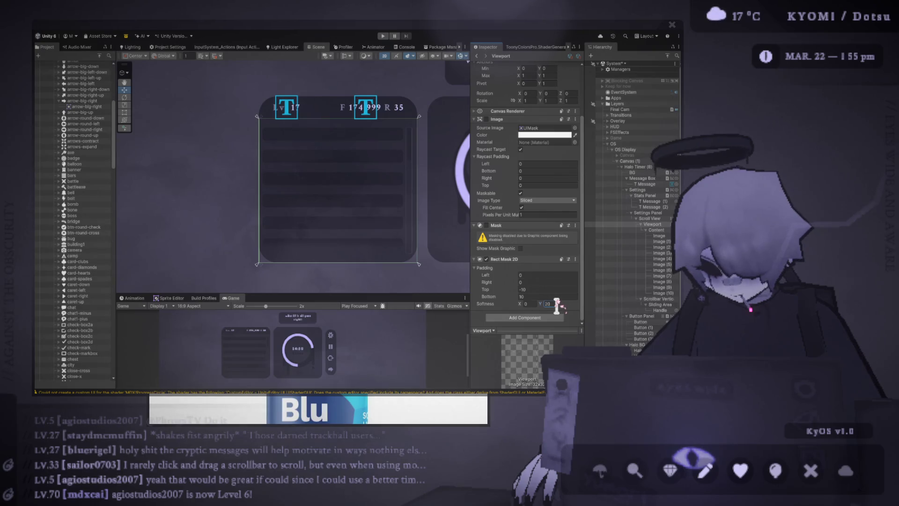
{"action": "key", "text": "BackSpace"}
{"action": "type", "text": "30"}
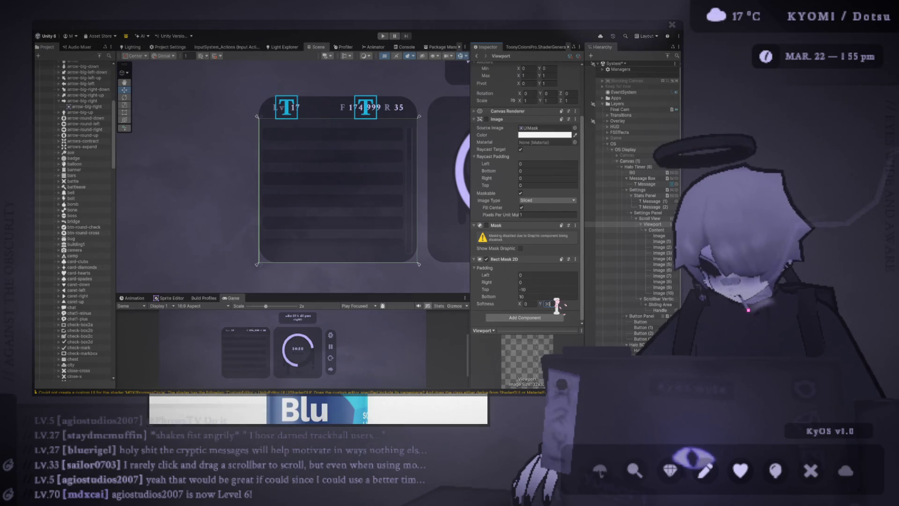
{"action": "key", "text": "BackSpace"}
{"action": "key", "text": "BackSpace"}
{"action": "type", "text": "50"}
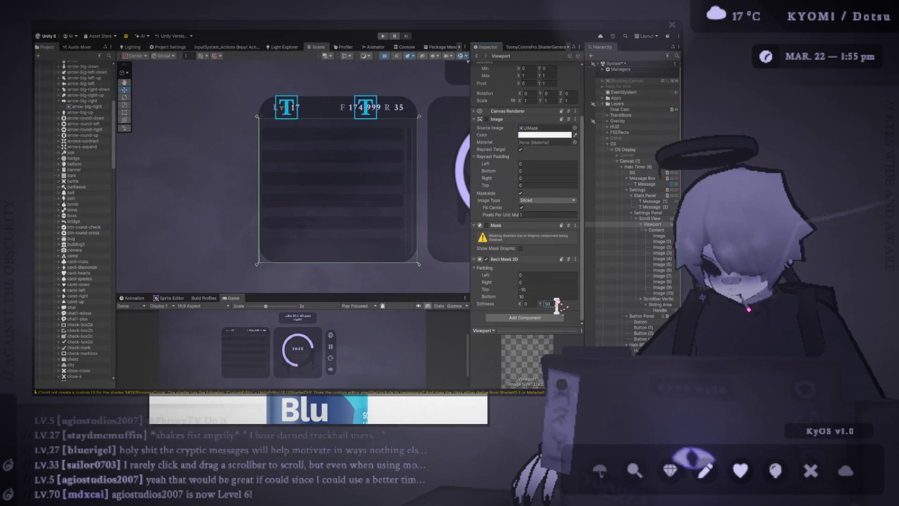
- Set the mask's Bottom padding to 5 and vertical softness to 79
{"action": "left_click", "coordinate": [546, 297]}
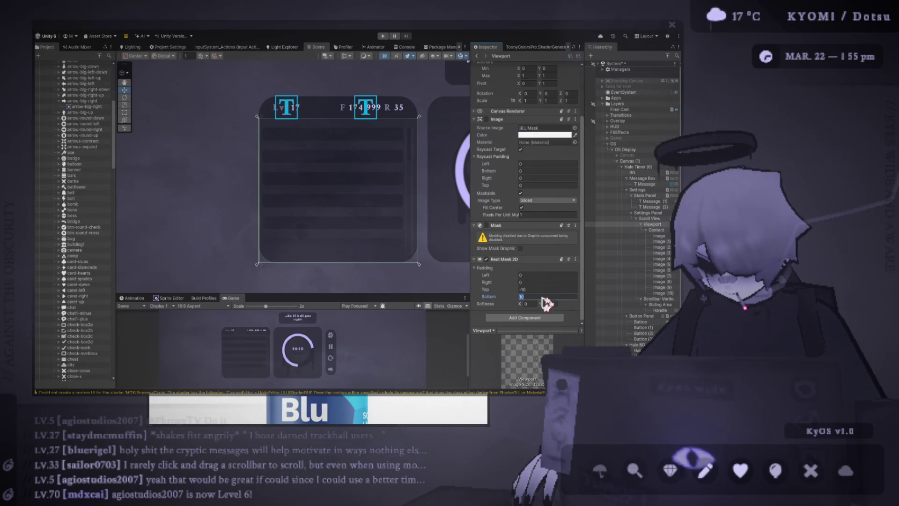
{"action": "type", "text": "15"}
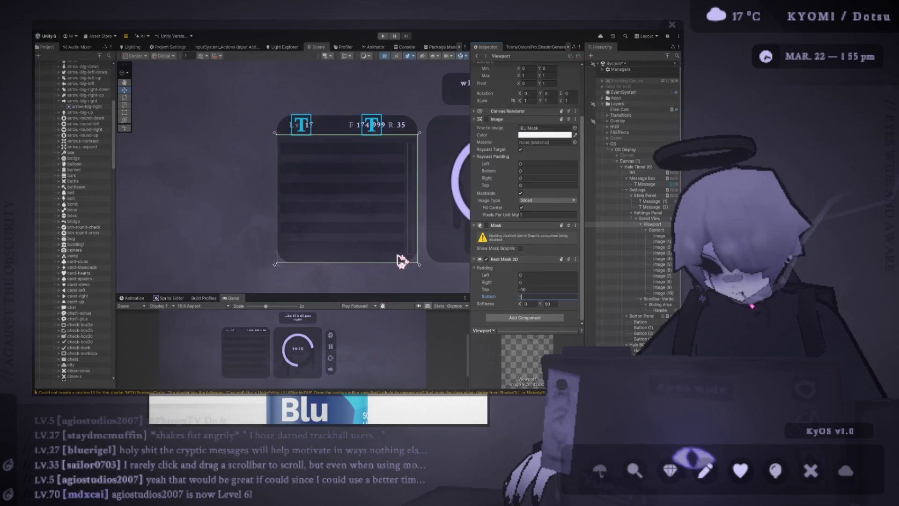
{"action": "left_click", "coordinate": [555, 302]}
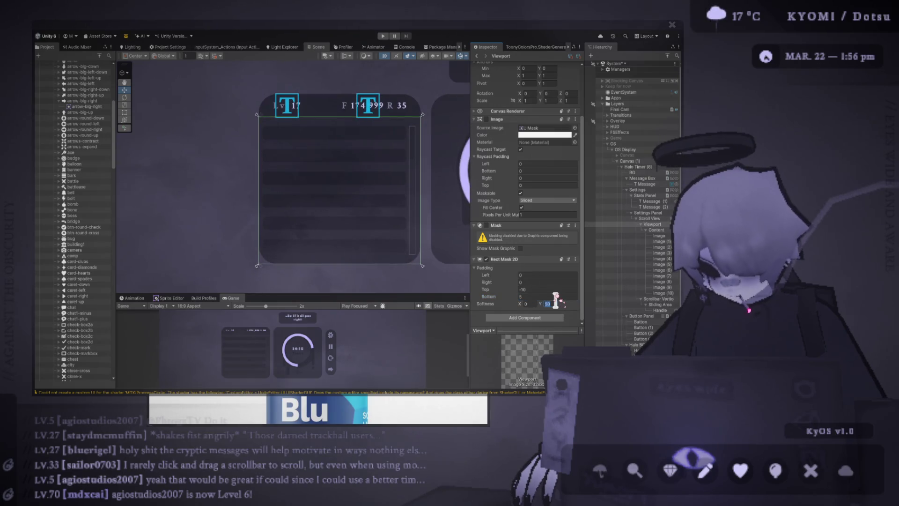
{"action": "type", "text": "79"}
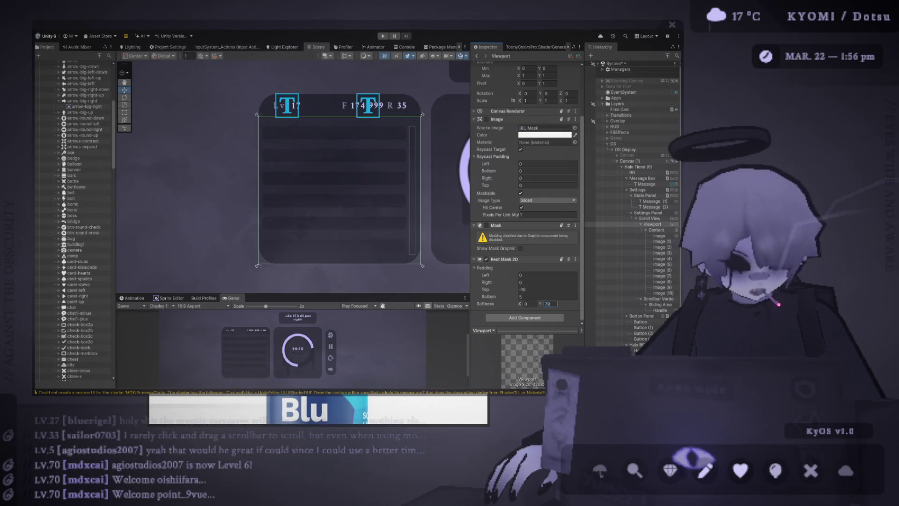
{"action": "key", "text": "Return"}
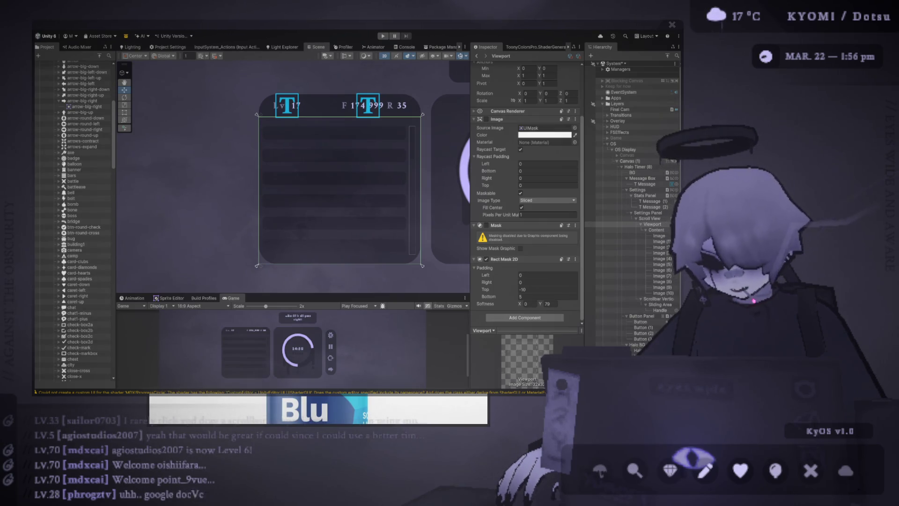
{"action": "mouse_move", "coordinate": [323, 294]}
{"action": "left_mouse_down"}
{"action": "mouse_move", "coordinate": [323, 192]}
{"action": "mouse_move", "coordinate": [323, 203]}
{"action": "left_mouse_up"}
- Rescale the Game view to show the whole settings panel, timer and message box
{"action": "scroll", "coordinate": [257, 288], "scroll_direction": "down", "scroll_amount": 2}
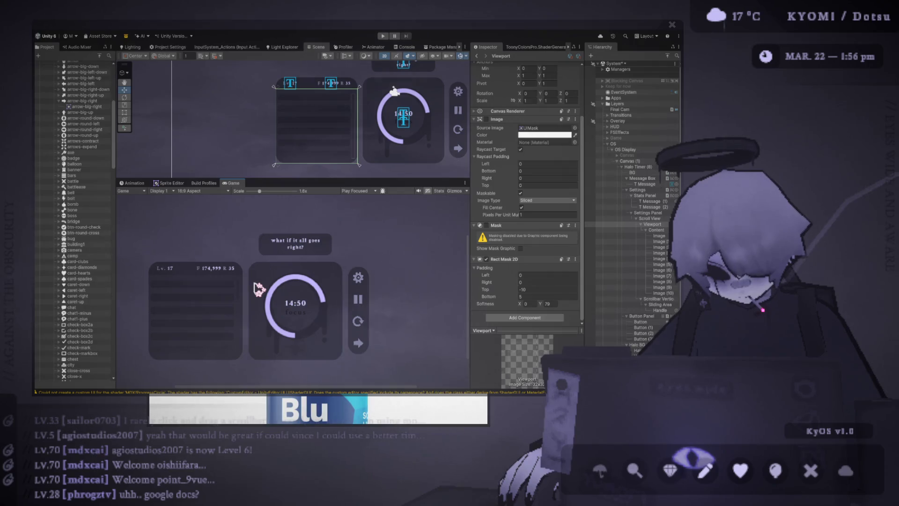
{"action": "scroll", "coordinate": [323, 137], "scroll_direction": "up", "scroll_amount": 1}
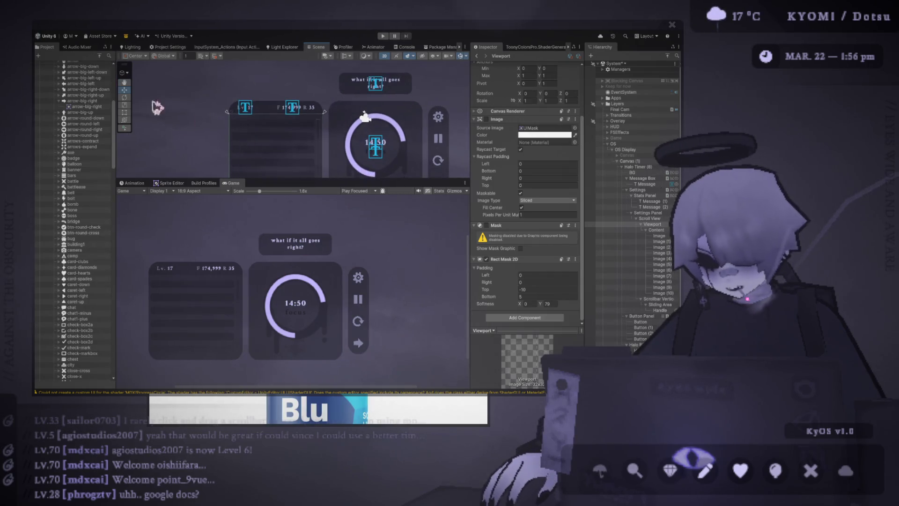
{"action": "scroll", "coordinate": [323, 137], "scroll_direction": "up", "scroll_amount": 1}
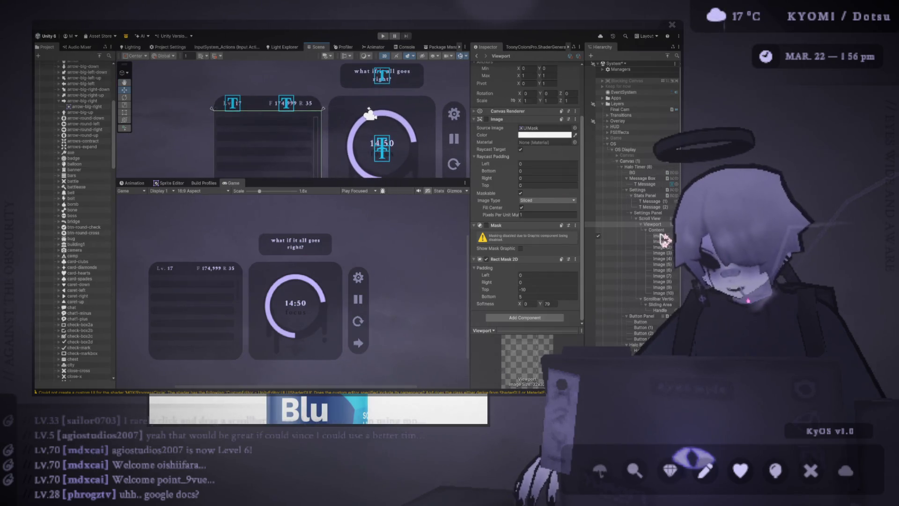
{"action": "left_click", "coordinate": [665, 304]}
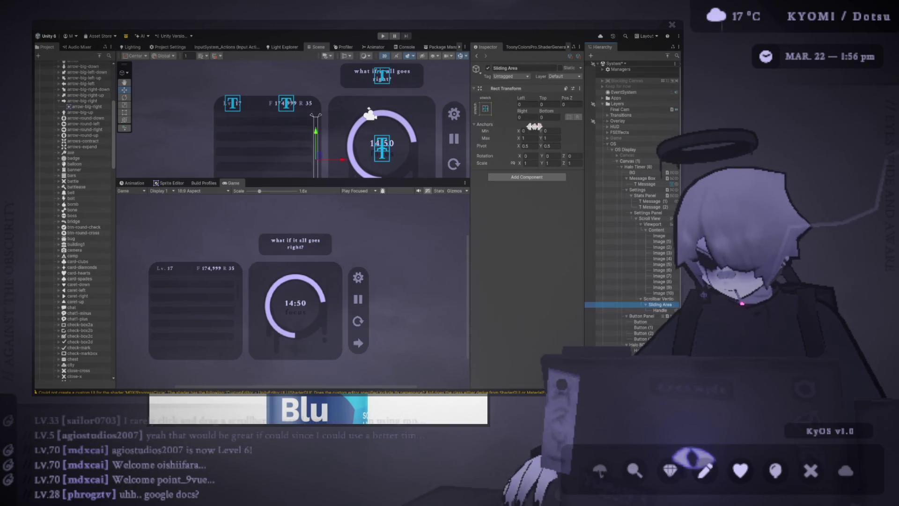
{"action": "left_click", "coordinate": [656, 298]}
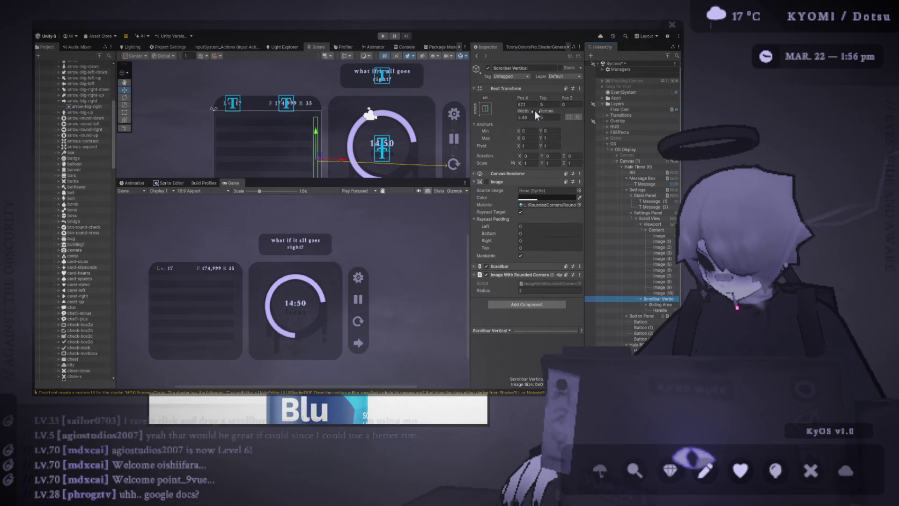
- Move Scrollbar Vertical to Pos X -2
{"action": "double_click", "coordinate": [533, 105]}
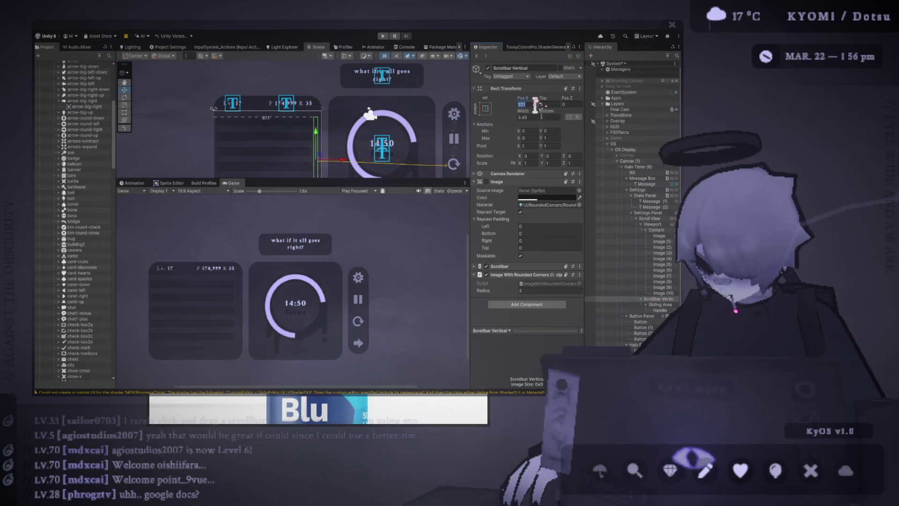
{"action": "type", "text": "0"}
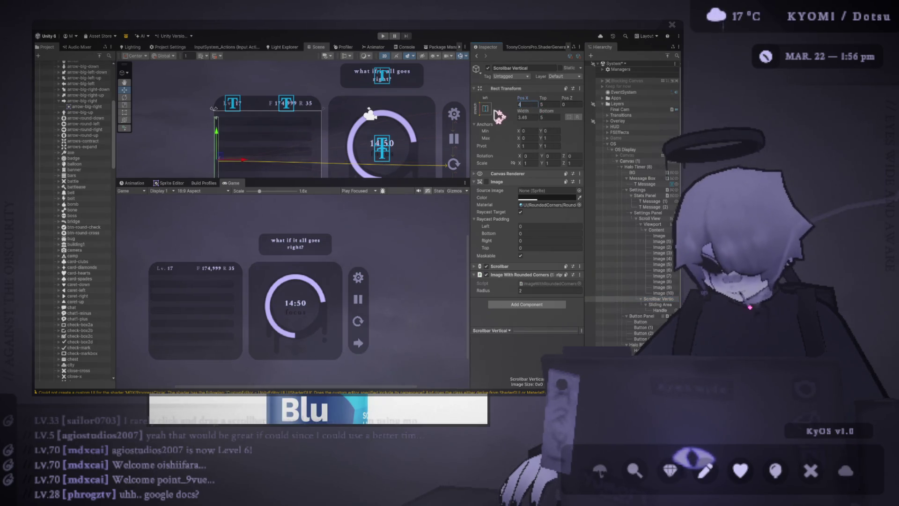
{"action": "type", "text": "-4"}
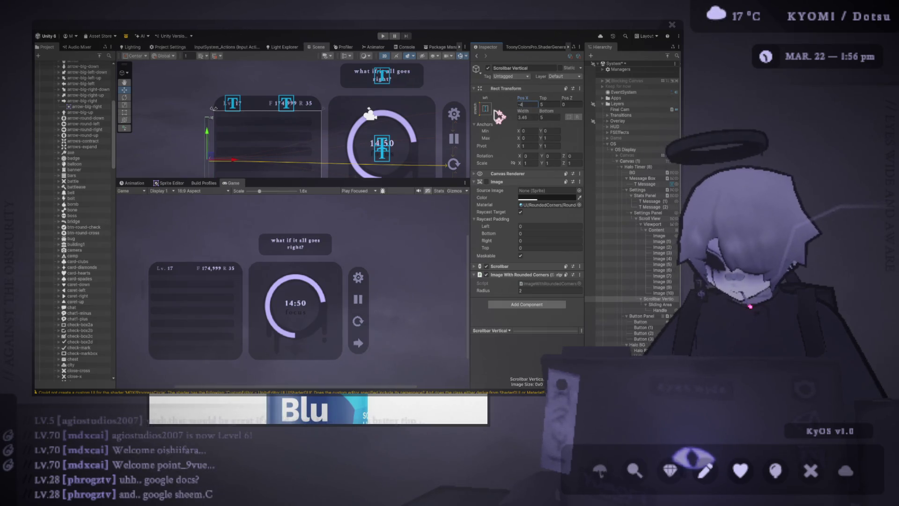
{"action": "key", "text": "BackSpace"}
{"action": "type", "text": "3"}
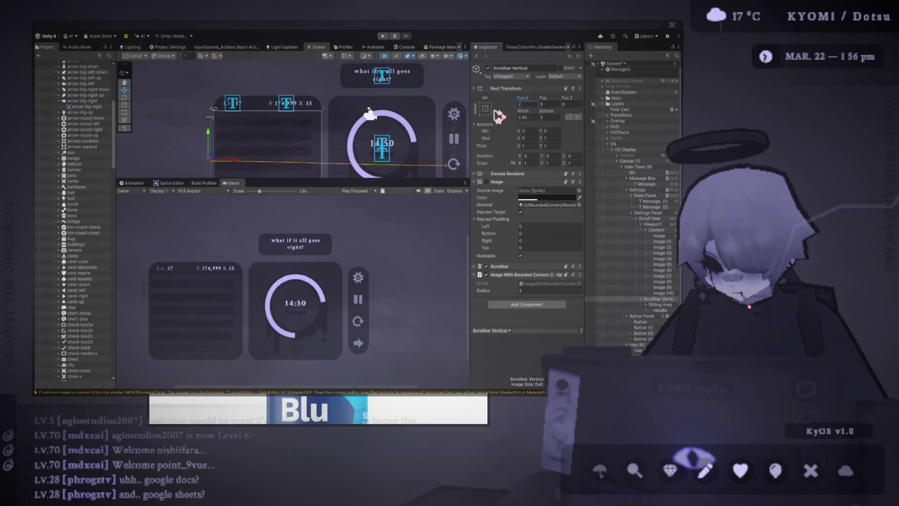
{"action": "type", "text": "1"}
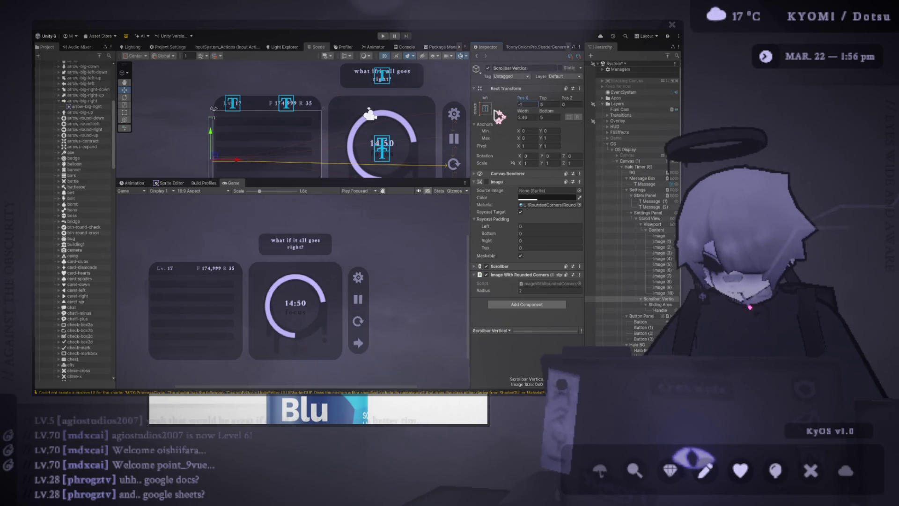
{"action": "mouse_move", "coordinate": [293, 138]}
{"action": "left_mouse_down"}
{"action": "mouse_move", "coordinate": [305, 95]}
{"action": "mouse_move", "coordinate": [323, 111]}
{"action": "left_mouse_up"}
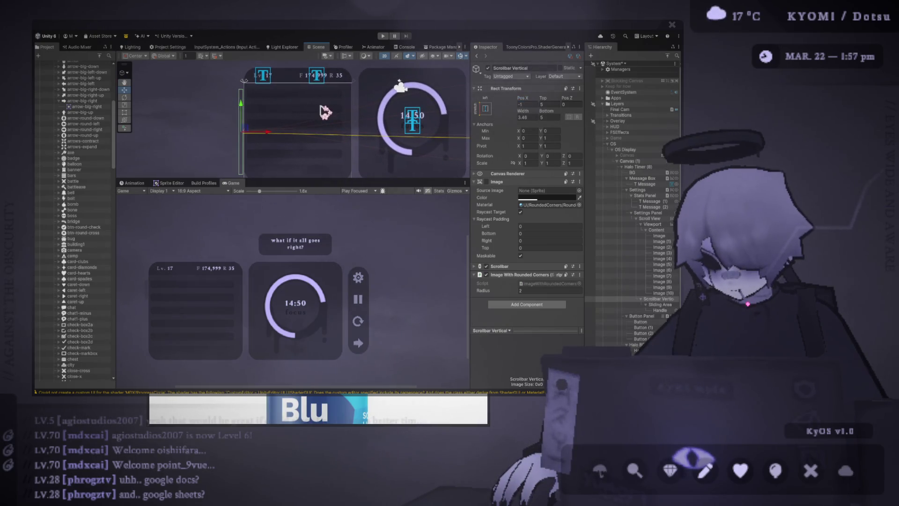
{"action": "left_click", "coordinate": [522, 104]}
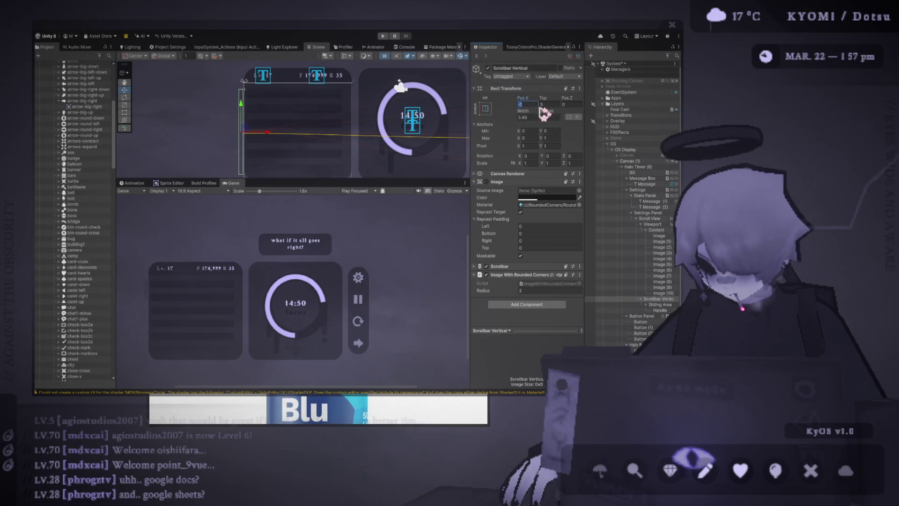
{"action": "type", "text": "-"}
{"action": "key", "text": "BackSpace"}
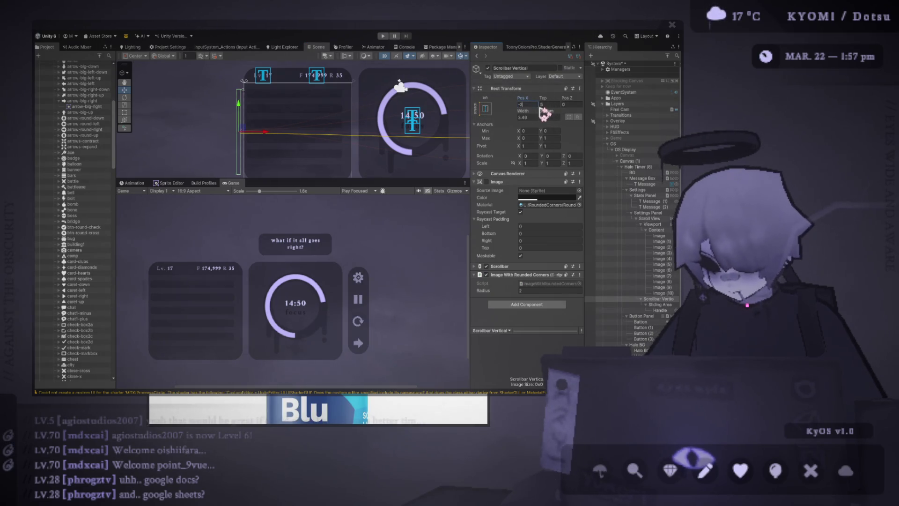
{"action": "type", "text": "2"}
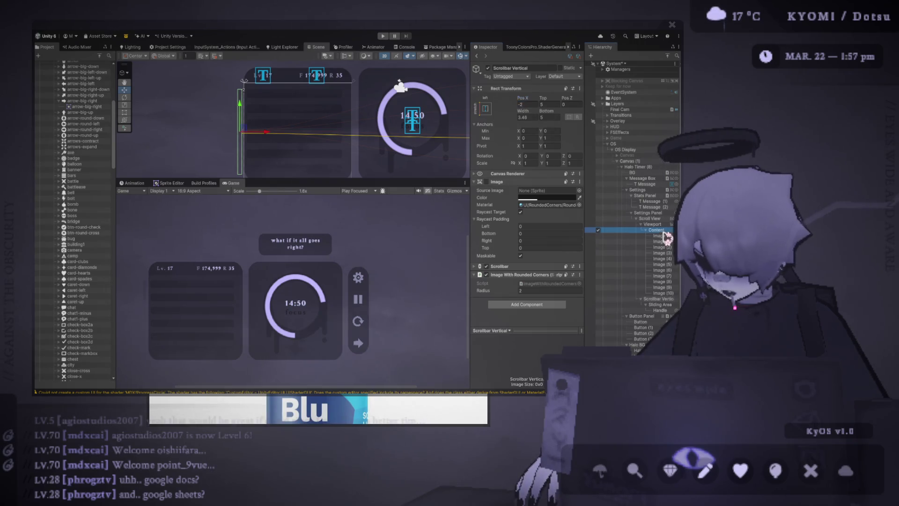
- Set the Content's Vertical Layout Group child alignment to Upper Center
{"action": "left_click", "coordinate": [608, 230]}
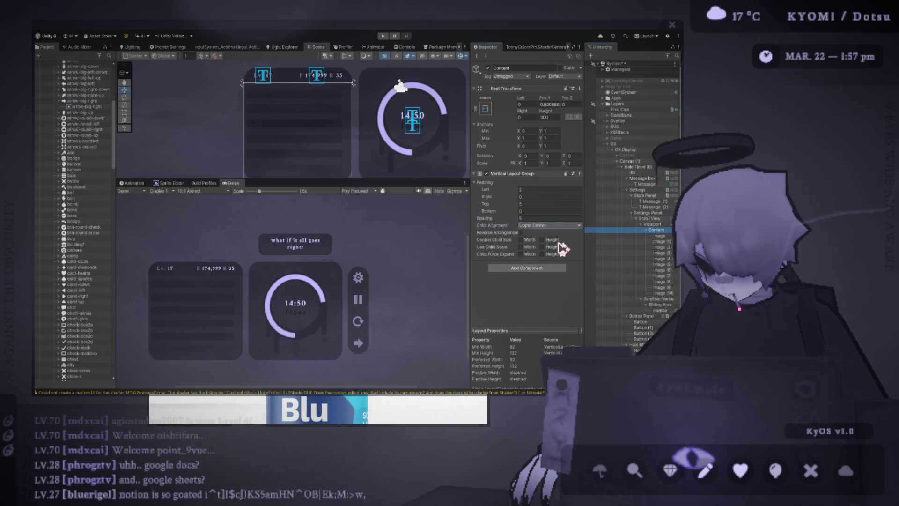
{"action": "left_click", "coordinate": [551, 225]}
{"action": "left_click", "coordinate": [551, 241]}
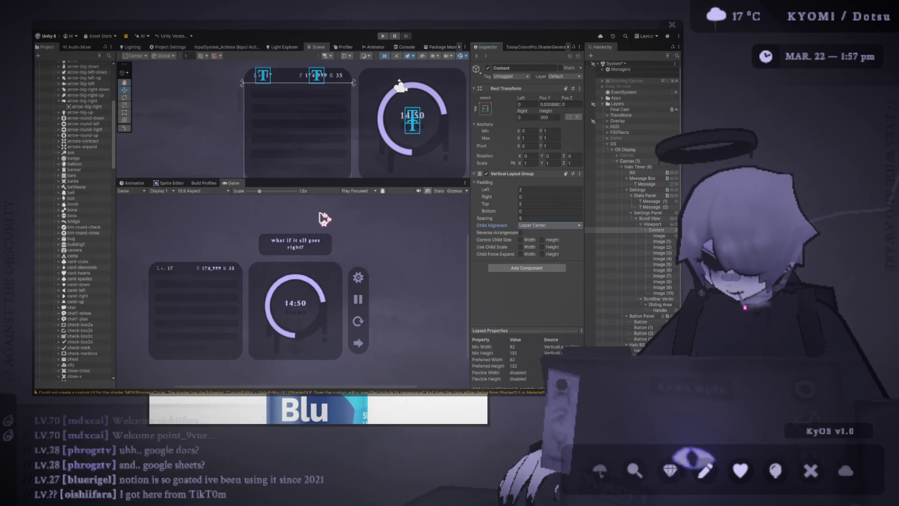
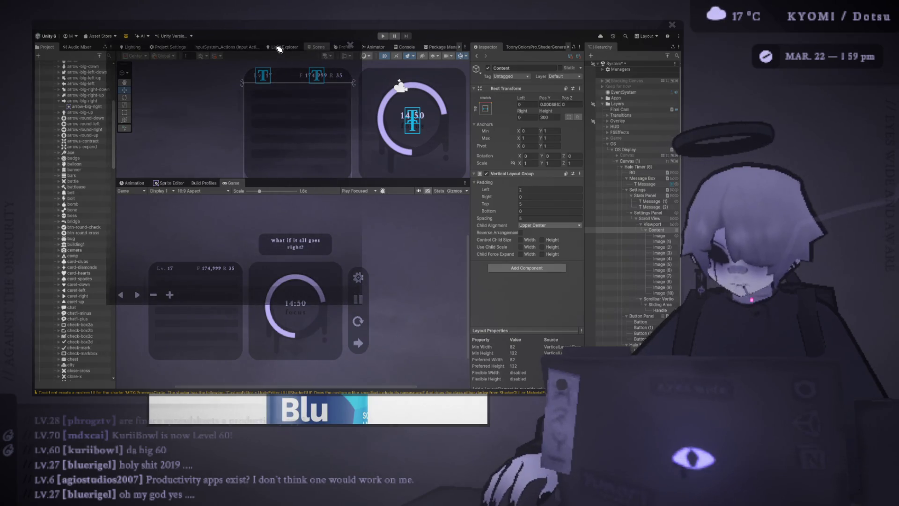
- Sketch freehand strokes on the doodle canvas
{"action": "mouse_move", "coordinate": [405, 243]}
{"action": "left_mouse_down"}
{"action": "mouse_move", "coordinate": [376, 365]}
{"action": "mouse_move", "coordinate": [407, 203]}
{"action": "mouse_move", "coordinate": [463, 387]}
{"action": "left_mouse_up"}
{"action": "mouse_move", "coordinate": [482, 222]}
{"action": "left_mouse_down"}
{"action": "mouse_move", "coordinate": [299, 262]}
{"action": "mouse_move", "coordinate": [315, 177]}
{"action": "mouse_move", "coordinate": [481, 241]}
{"action": "mouse_move", "coordinate": [480, 193]}
{"action": "mouse_move", "coordinate": [485, 218]}
{"action": "left_mouse_up"}
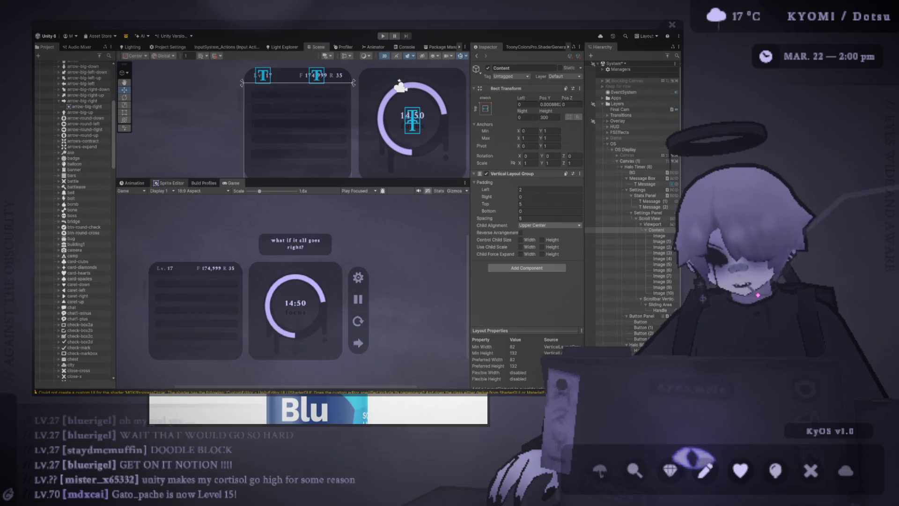
{"action": "scroll", "coordinate": [281, 140], "scroll_direction": "up", "scroll_amount": 4}
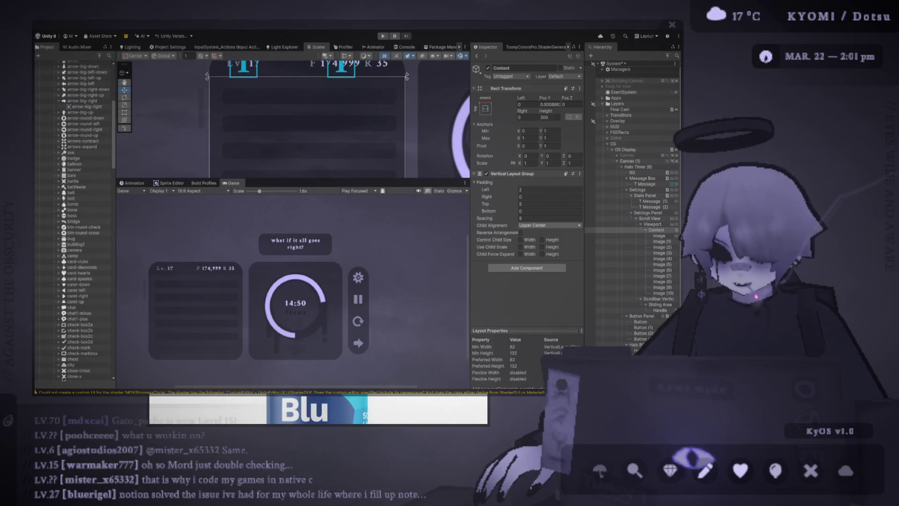
- Inspect list rows Image and Image (10), then run the KyOS scene in an enlarged game preview
{"action": "mouse_move", "coordinate": [309, 179]}
{"action": "left_mouse_down"}
{"action": "mouse_move", "coordinate": [309, 150]}
{"action": "mouse_move", "coordinate": [309, 206]}
{"action": "left_mouse_up"}
{"action": "scroll", "coordinate": [315, 157], "scroll_direction": "down", "scroll_amount": 2}
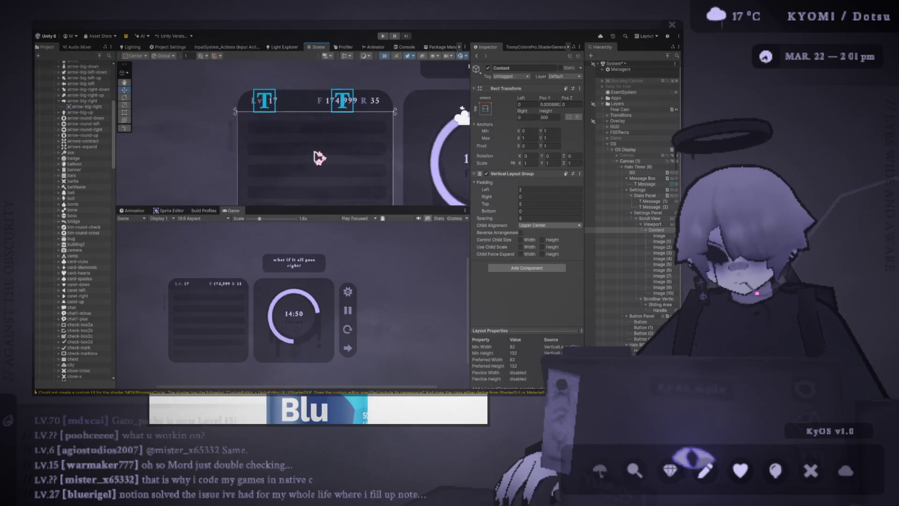
{"action": "left_click", "coordinate": [660, 236]}
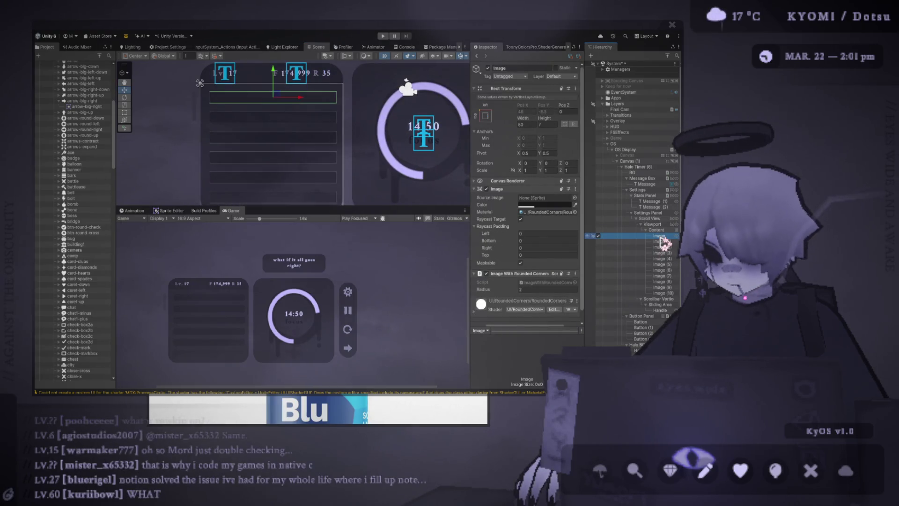
{"action": "left_click", "coordinate": [673, 293]}
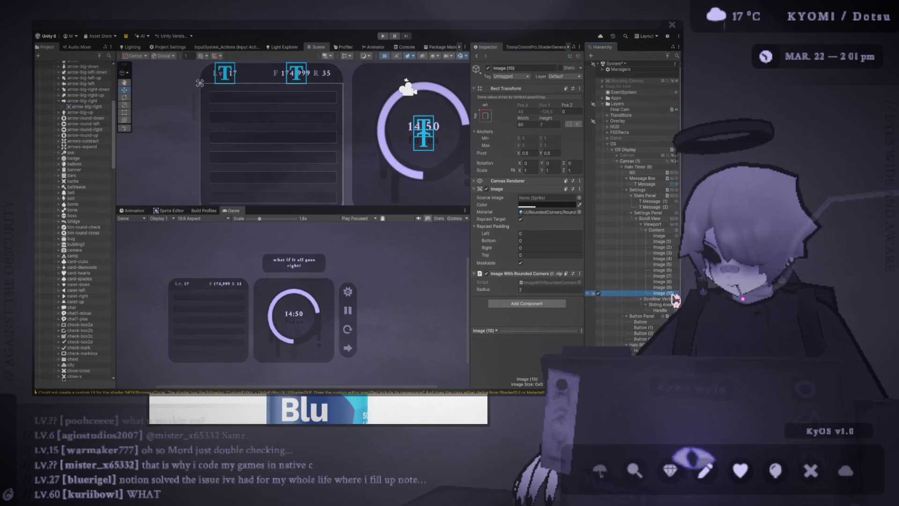
{"action": "left_click", "coordinate": [383, 36]}
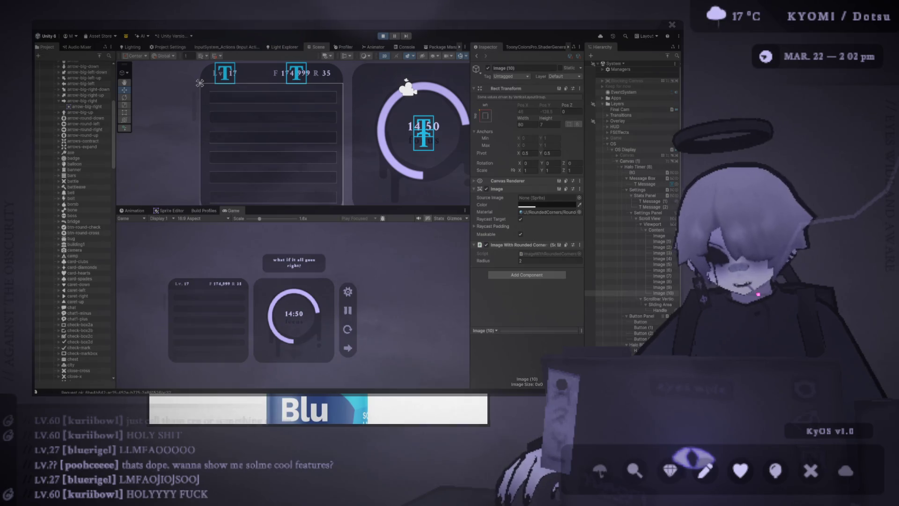
{"action": "left_click_drag", "start_coordinate": [290, 207], "coordinate": [291, 112]}
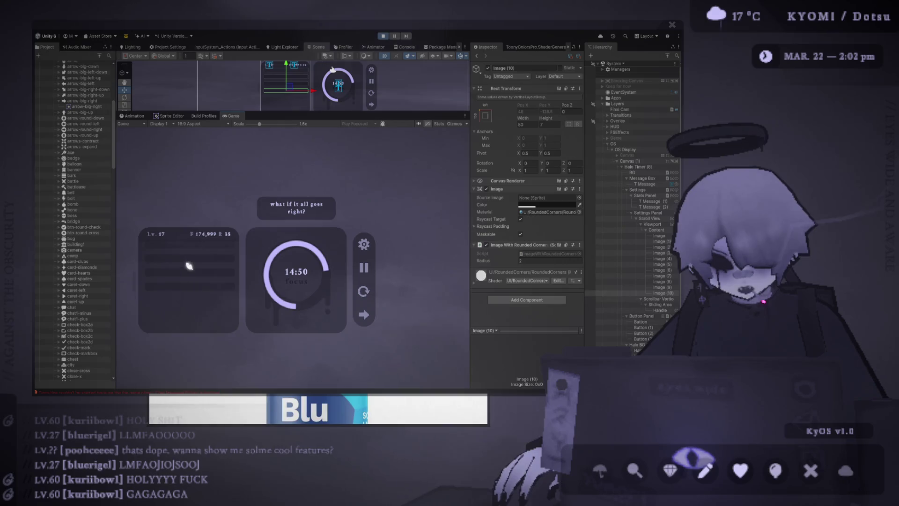
- Enlarge the Game view further and set its scale to 1.4x after briefly trying 2x
{"action": "left_click_drag", "start_coordinate": [290, 113], "coordinate": [291, 84]}
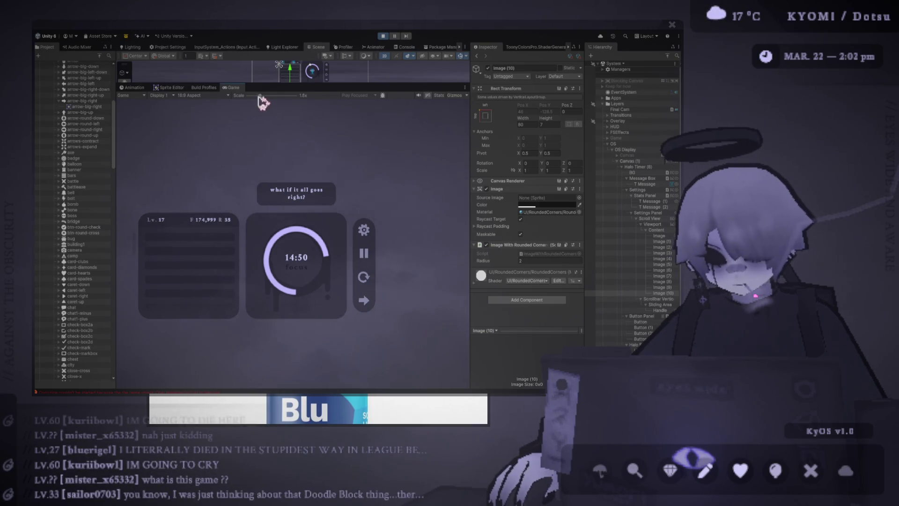
{"action": "left_click_drag", "start_coordinate": [259, 95], "coordinate": [267, 96]}
{"action": "left_click_drag", "start_coordinate": [261, 96], "coordinate": [257, 95]}
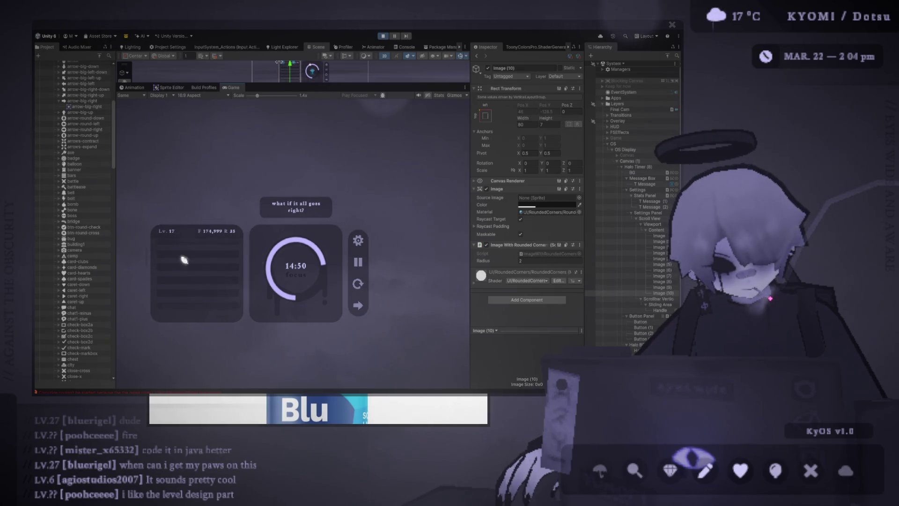
- Select Scrollbar Vertical under Scroll View and turn off its background track image
{"action": "left_click", "coordinate": [655, 219]}
{"action": "left_click", "coordinate": [655, 225]}
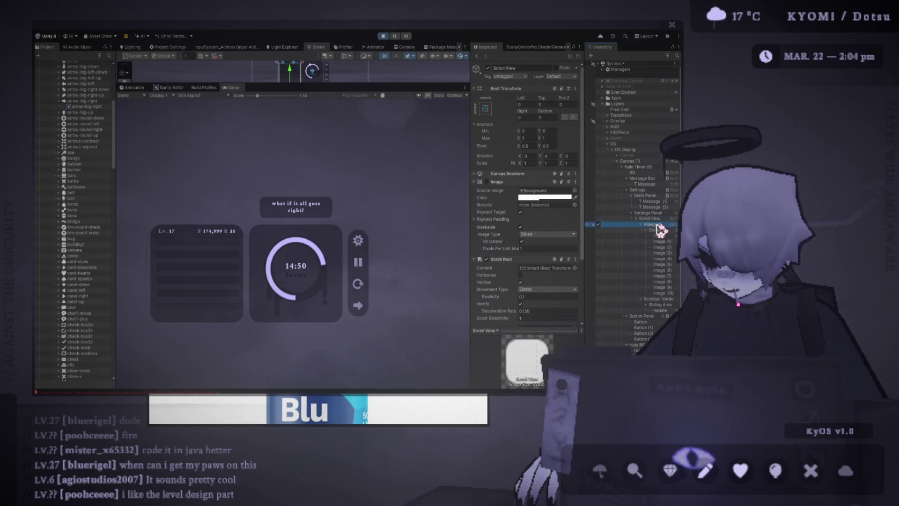
{"action": "left_click", "coordinate": [647, 219]}
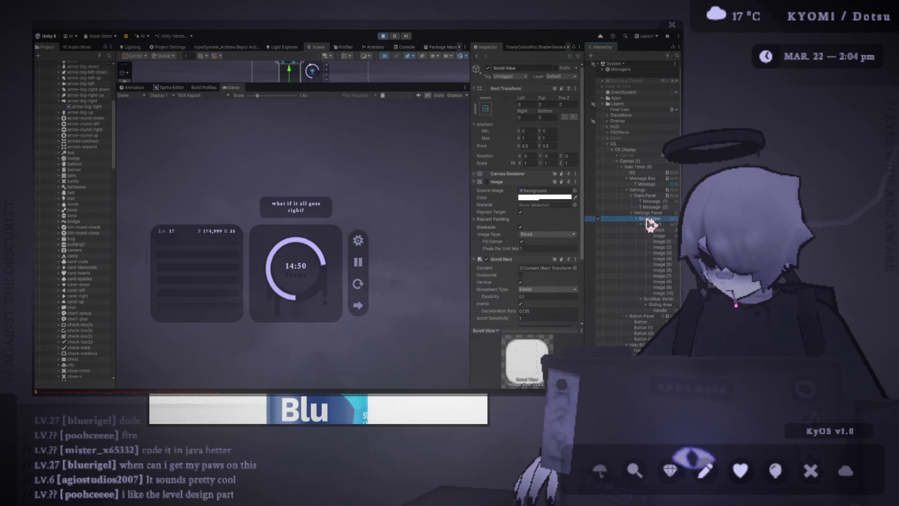
{"action": "scroll", "coordinate": [481, 278], "scroll_direction": "down", "scroll_amount": 3}
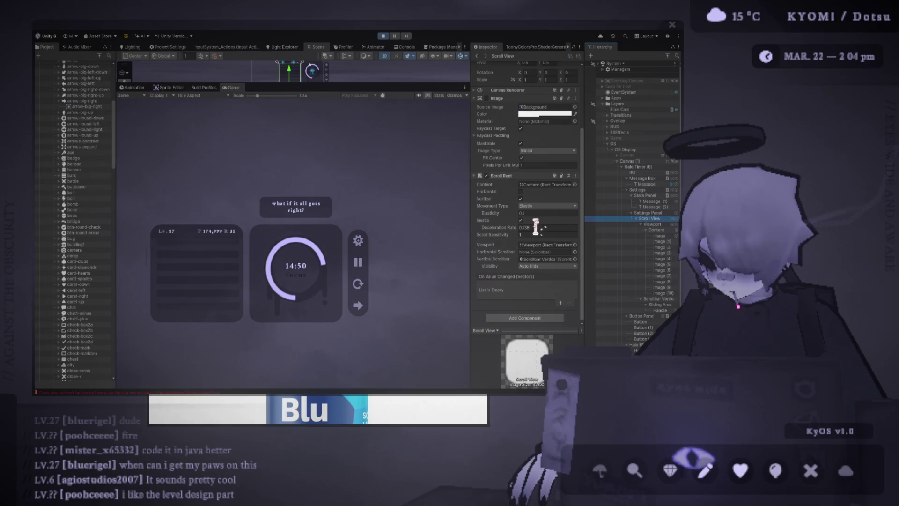
{"action": "left_click", "coordinate": [661, 231]}
{"action": "left_click", "coordinate": [664, 299]}
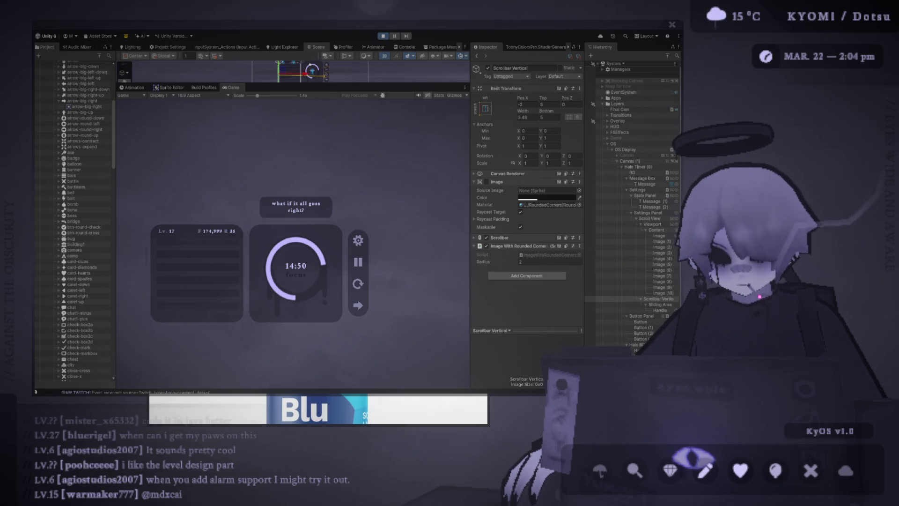
{"action": "left_click", "coordinate": [487, 182]}
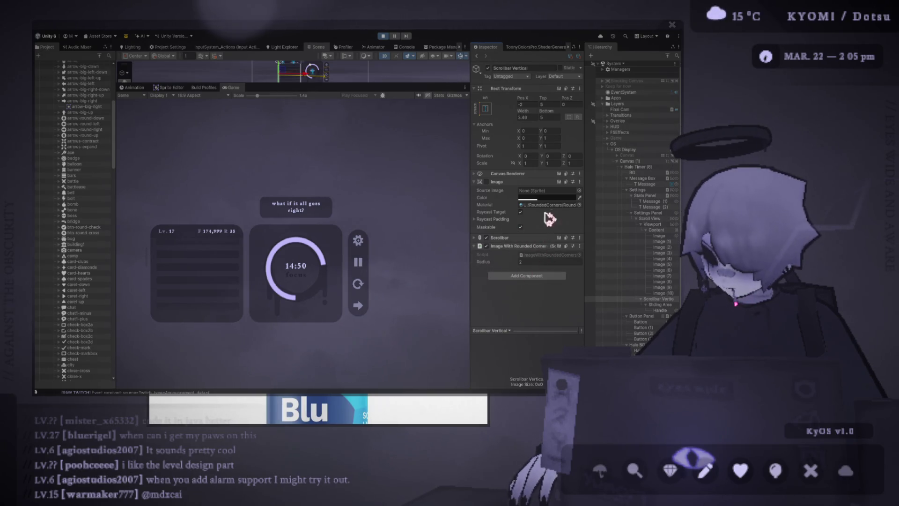
- Drag the vertical scrollbar's Value slider to test list scrolling, then select Image (10)
{"action": "left_click", "coordinate": [668, 310]}
{"action": "left_click", "coordinate": [664, 299]}
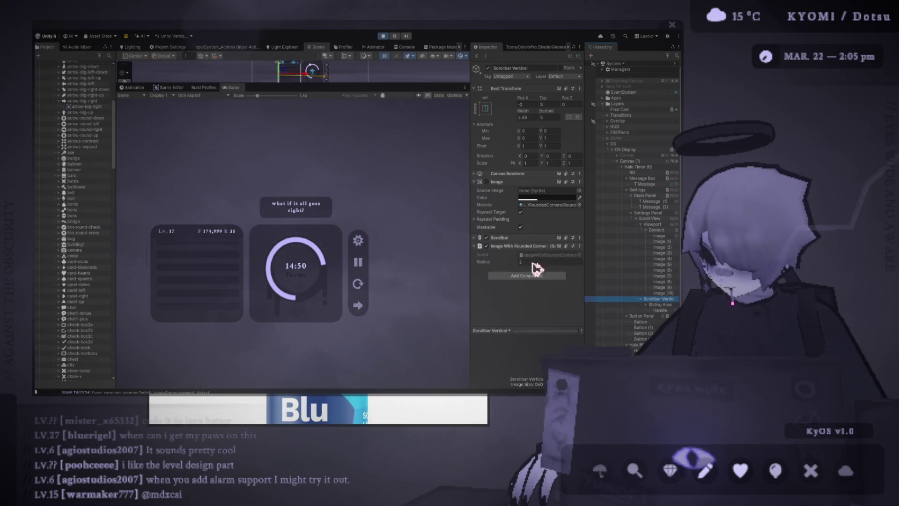
{"action": "left_click", "coordinate": [529, 242]}
{"action": "scroll", "coordinate": [521, 296], "scroll_direction": "down", "scroll_amount": 3}
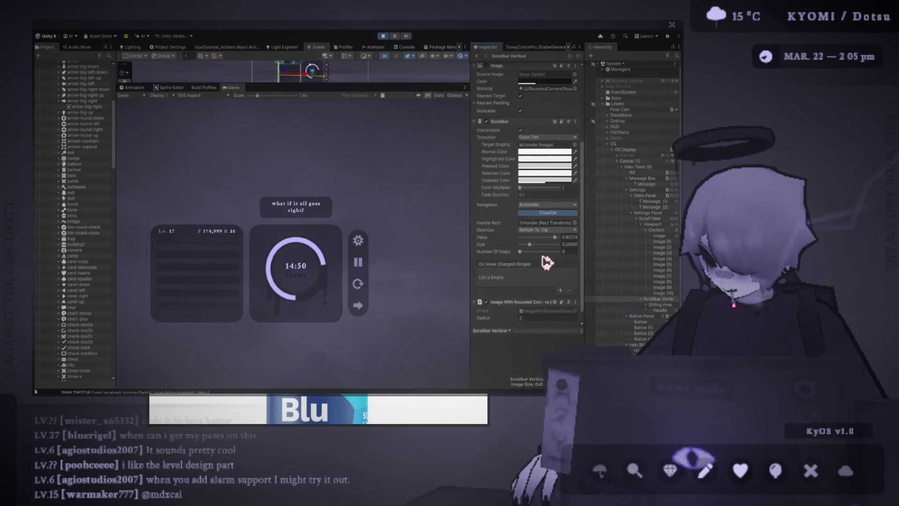
{"action": "left_click_drag", "start_coordinate": [530, 244], "coordinate": [546, 244]}
{"action": "scroll", "coordinate": [149, 276], "scroll_direction": "down", "scroll_amount": 2}
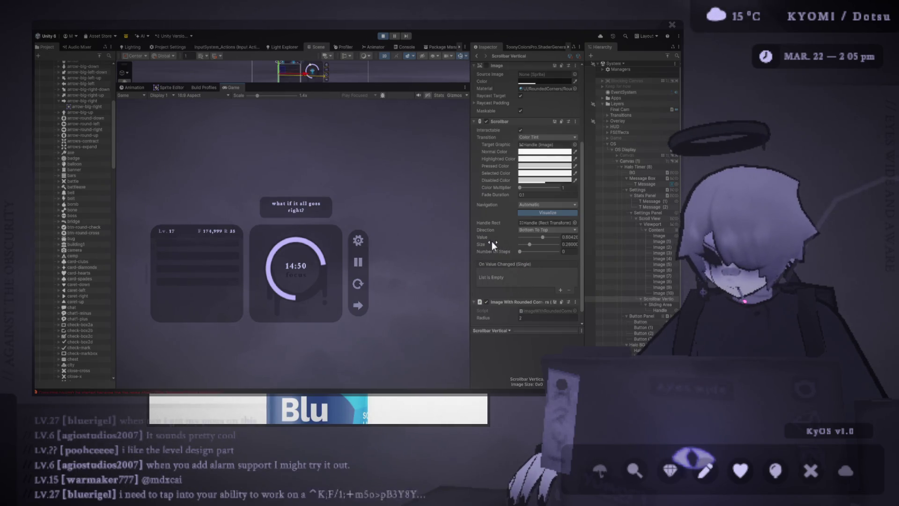
{"action": "left_click_drag", "start_coordinate": [530, 244], "coordinate": [544, 247]}
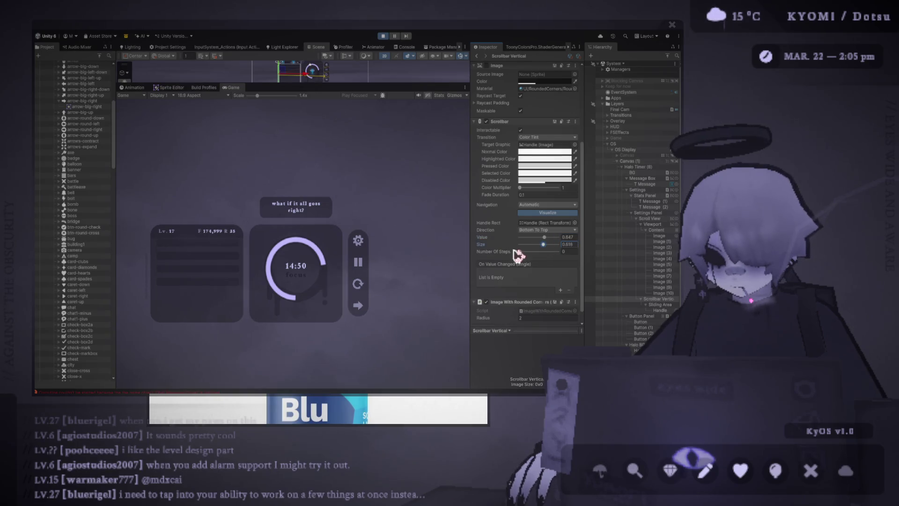
{"action": "scroll", "coordinate": [152, 279], "scroll_direction": "down", "scroll_amount": 1}
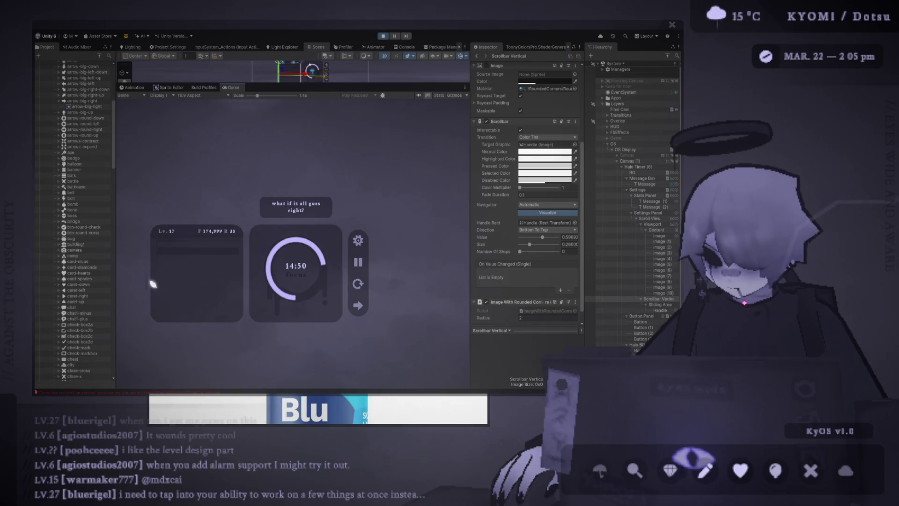
{"action": "scroll", "coordinate": [156, 272], "scroll_direction": "up", "scroll_amount": 2}
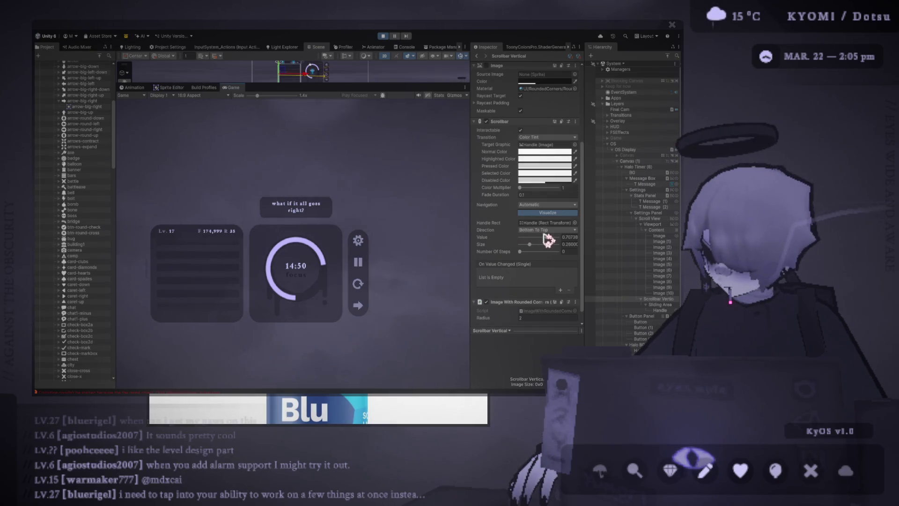
{"action": "left_click", "coordinate": [665, 293]}
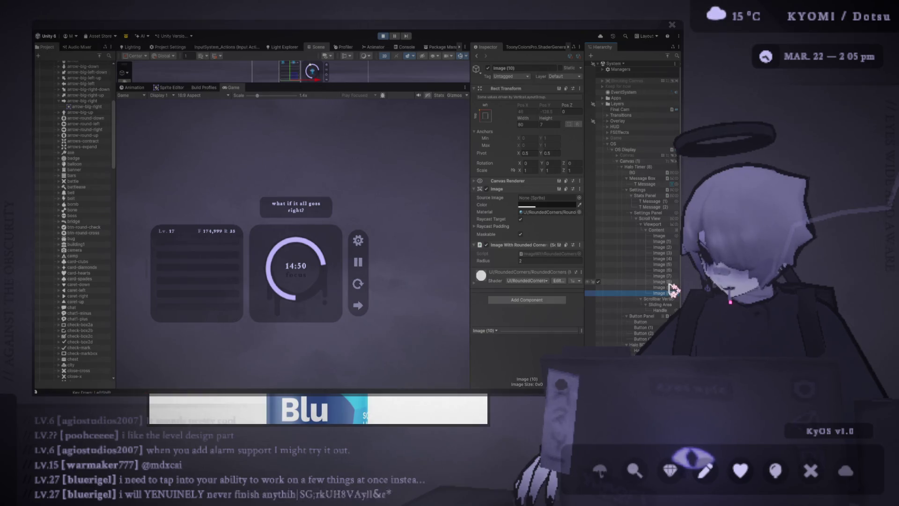
- Delete the surplus list rows Image (5) through Image (10) from Content
{"action": "key", "text": "Delete"}
{"action": "left_click", "coordinate": [665, 267]}
{"action": "key", "text": "Delete"}
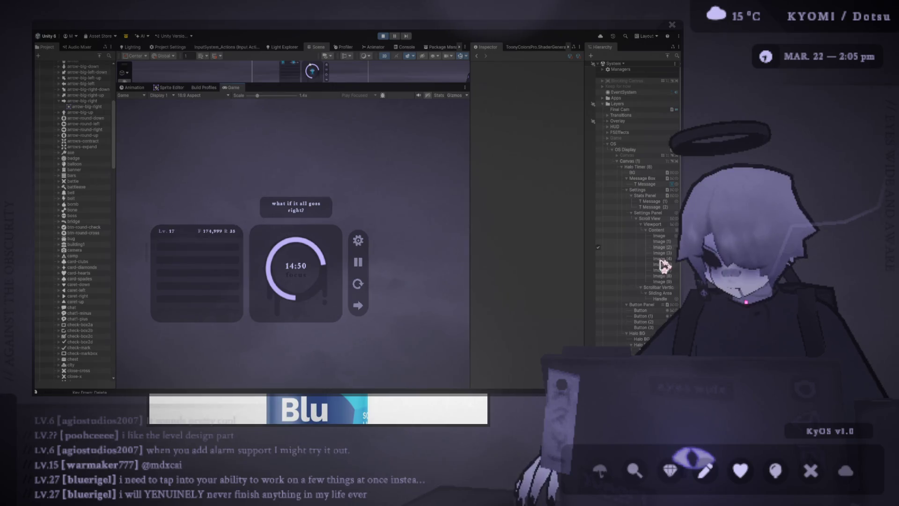
{"action": "left_click", "coordinate": [672, 281]}
{"action": "key", "text": "Delete"}
{"action": "left_click", "coordinate": [672, 271]}
{"action": "key", "text": "Delete"}
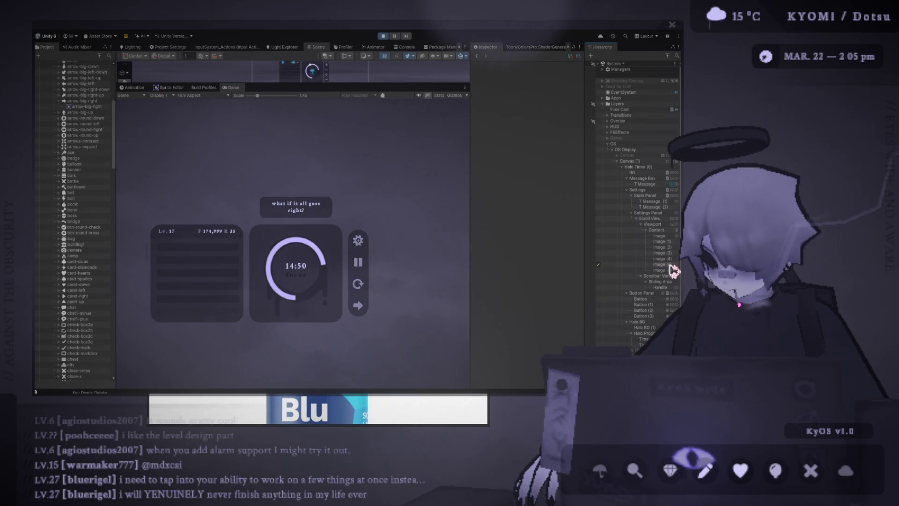
{"action": "left_click", "coordinate": [673, 265]}
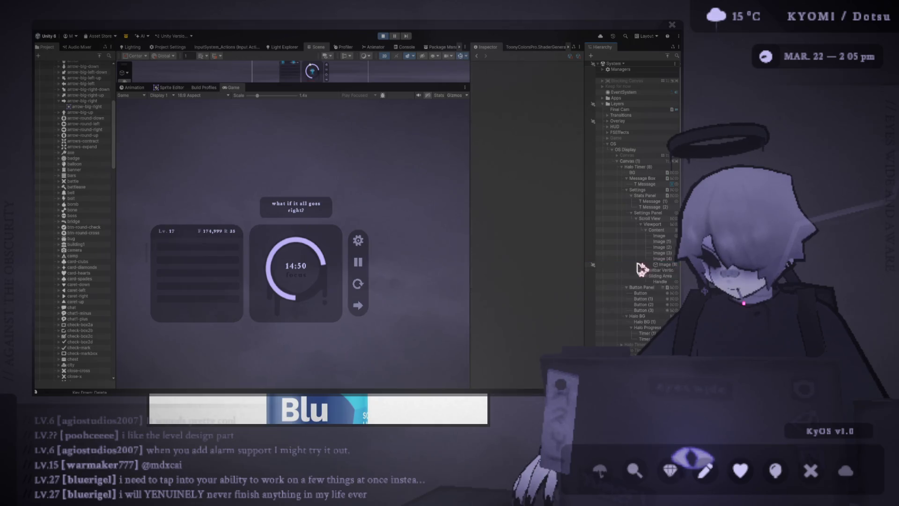
{"action": "key", "text": "Delete"}
- Check the Viewport's mask and the Scroll View's scrolling settings
{"action": "left_click", "coordinate": [653, 224]}
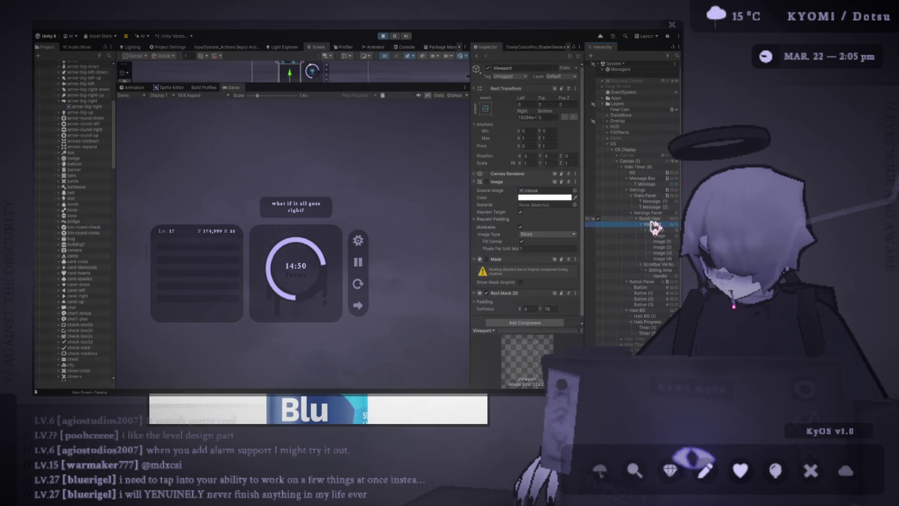
{"action": "left_click", "coordinate": [651, 218]}
{"action": "scroll", "coordinate": [539, 276], "scroll_direction": "down", "scroll_amount": 3}
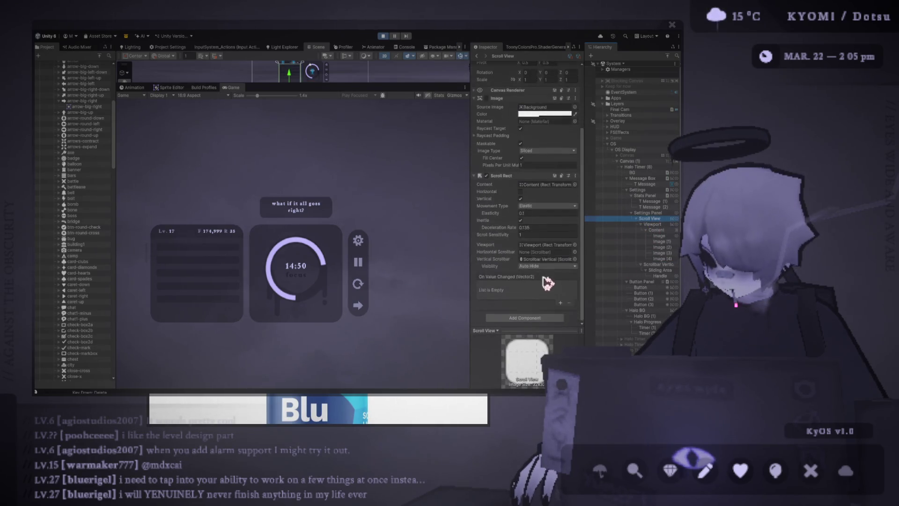
- Inspect Settings Panel, Viewport, Content and Scrollbar Vertical in turn
{"action": "left_click", "coordinate": [651, 213]}
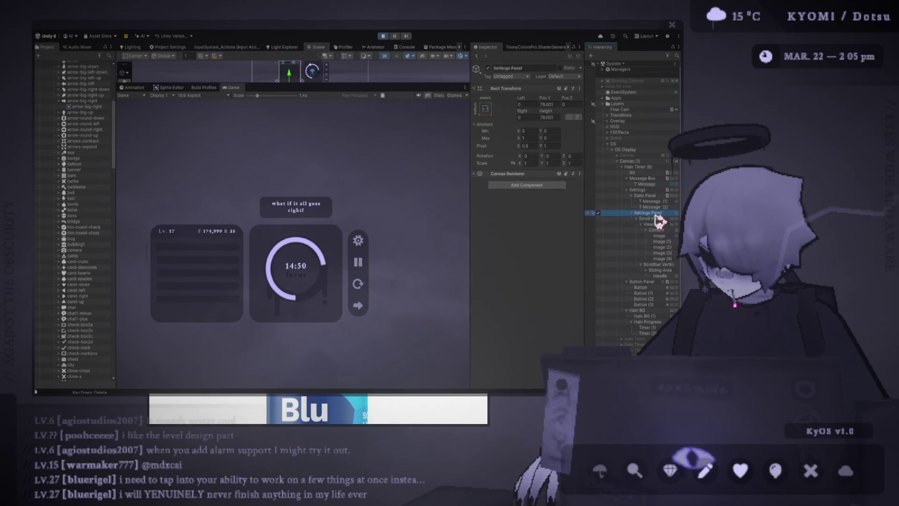
{"action": "left_click", "coordinate": [659, 220]}
{"action": "left_click", "coordinate": [661, 225]}
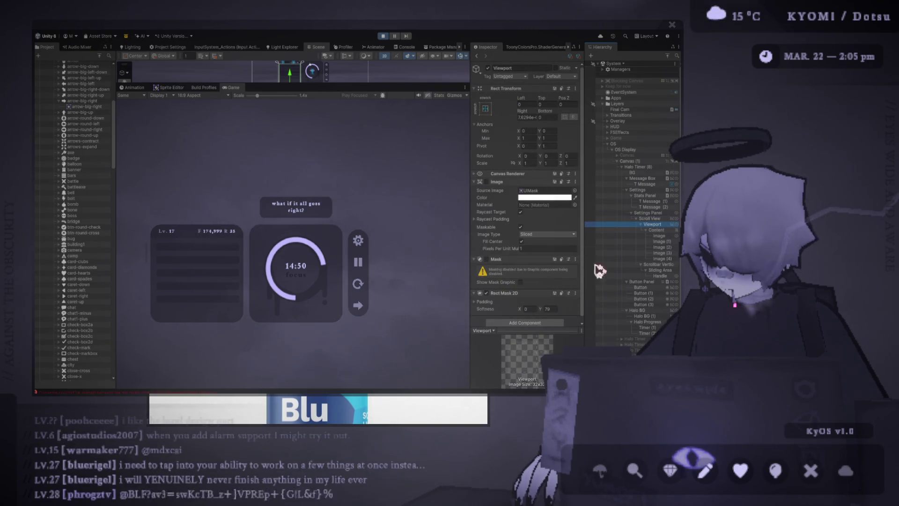
{"action": "left_click", "coordinate": [649, 230]}
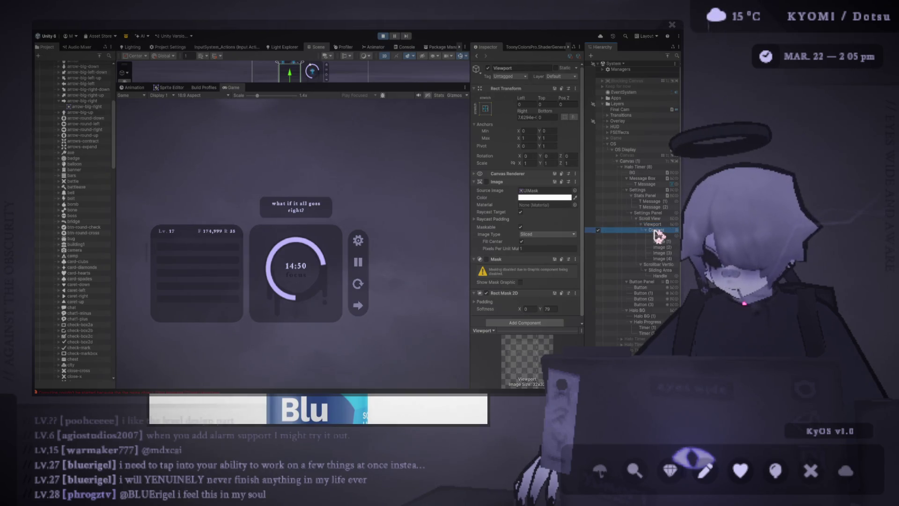
{"action": "left_click", "coordinate": [614, 235]}
{"action": "left_click", "coordinate": [617, 264]}
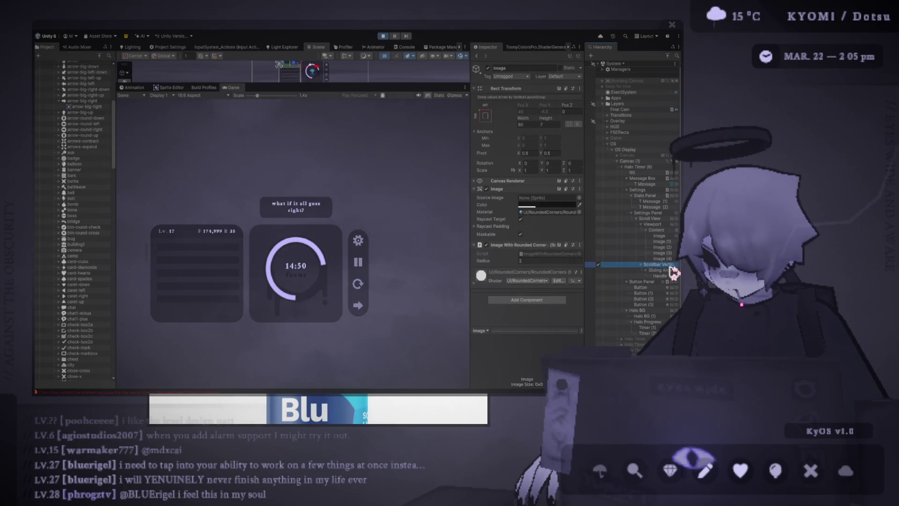
- Stop Play mode and set the vertical scrollbar's handle Size to about 0.63
{"action": "scroll", "coordinate": [548, 292], "scroll_direction": "down", "scroll_amount": 5}
{"action": "mouse_move", "coordinate": [556, 237]}
{"action": "left_mouse_down"}
{"action": "mouse_move", "coordinate": [538, 237]}
{"action": "mouse_move", "coordinate": [546, 230]}
{"action": "left_mouse_up"}
{"action": "scroll", "coordinate": [150, 270], "scroll_direction": "down", "scroll_amount": 2}
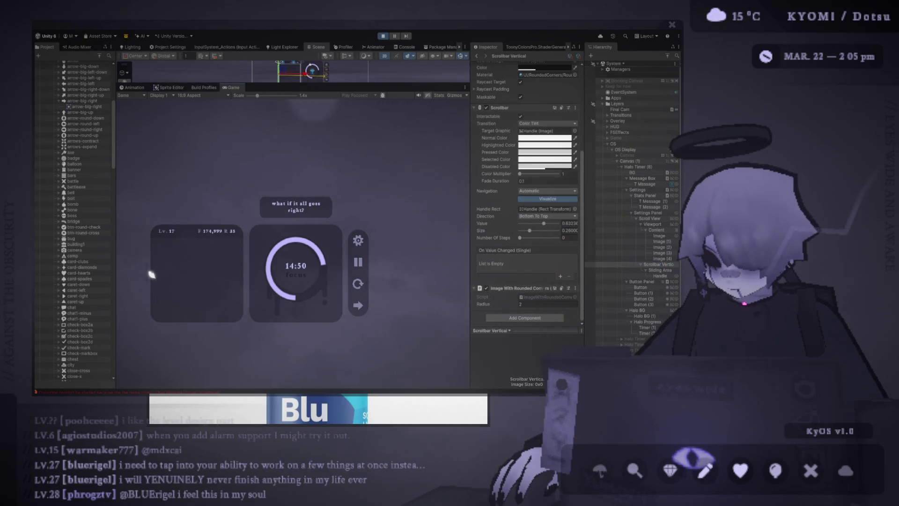
{"action": "left_click", "coordinate": [383, 35]}
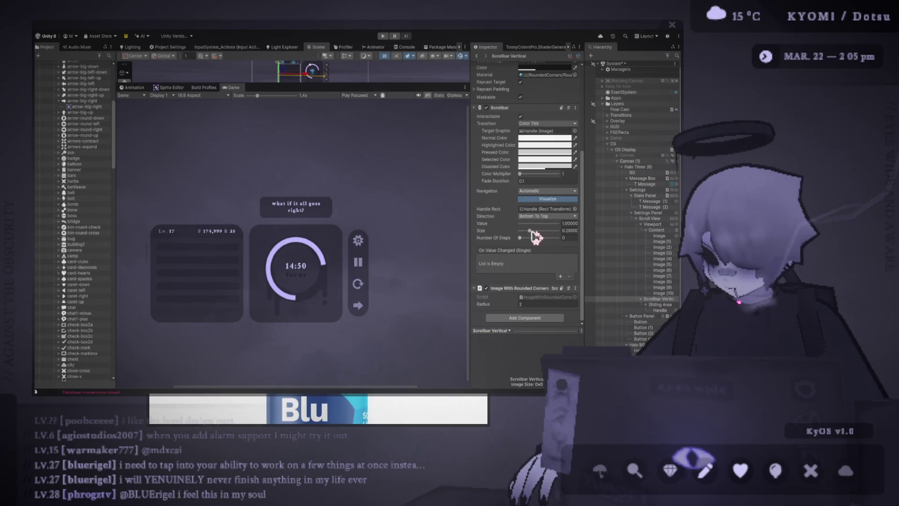
{"action": "left_click_drag", "start_coordinate": [532, 231], "coordinate": [548, 231]}
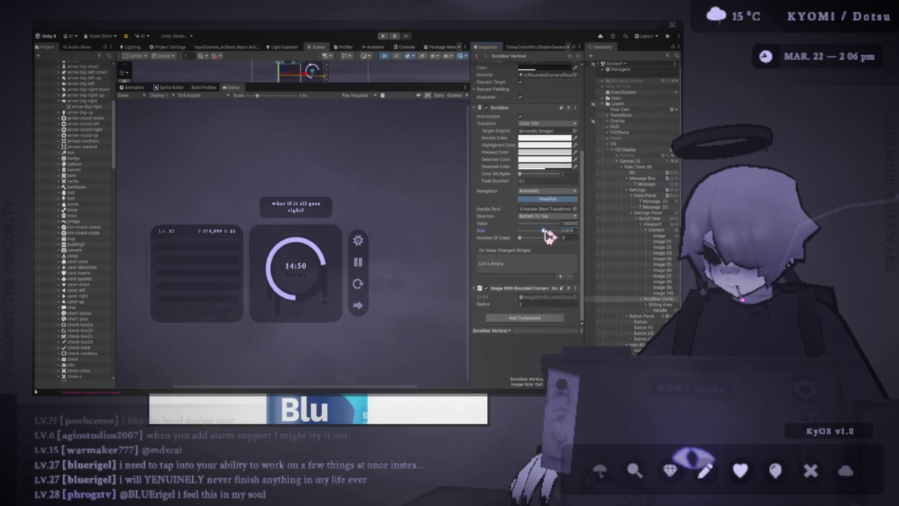
- Run the scene to test list scrolling, then select Image (10)
{"action": "left_click", "coordinate": [383, 36]}
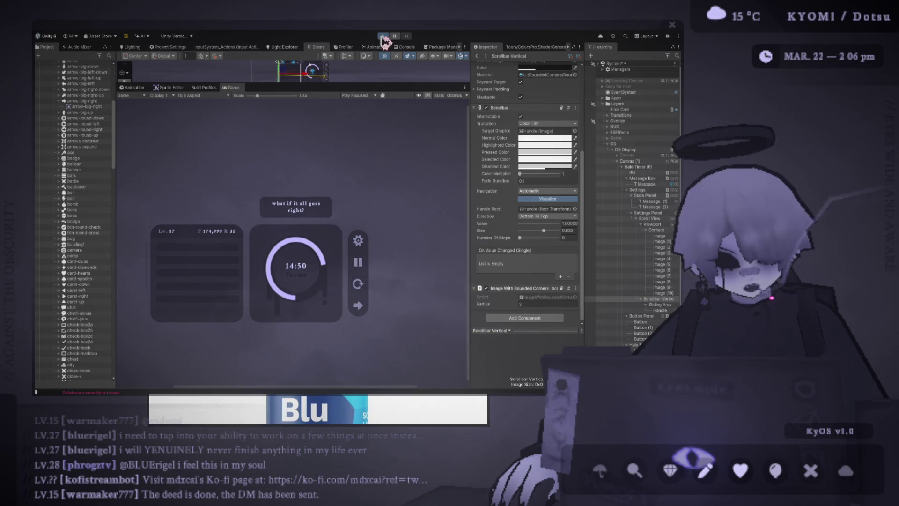
{"action": "left_click", "coordinate": [383, 36]}
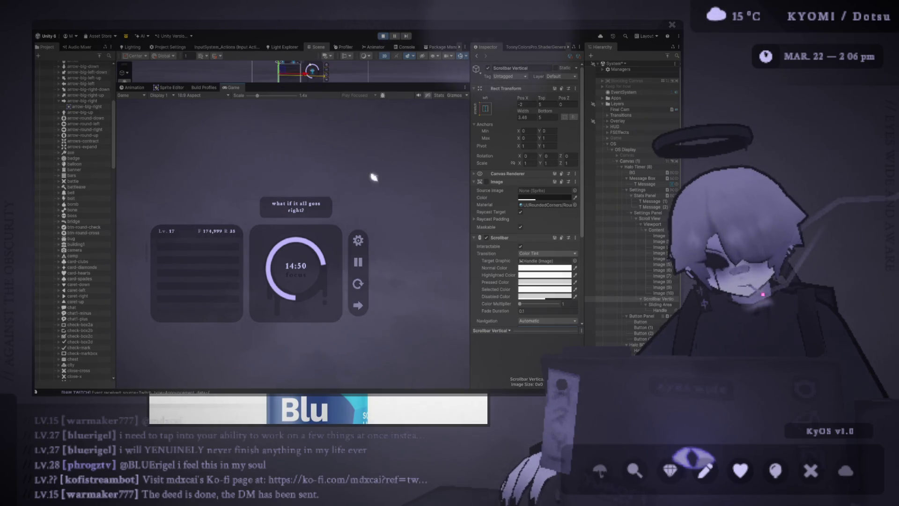
{"action": "left_click", "coordinate": [663, 293]}
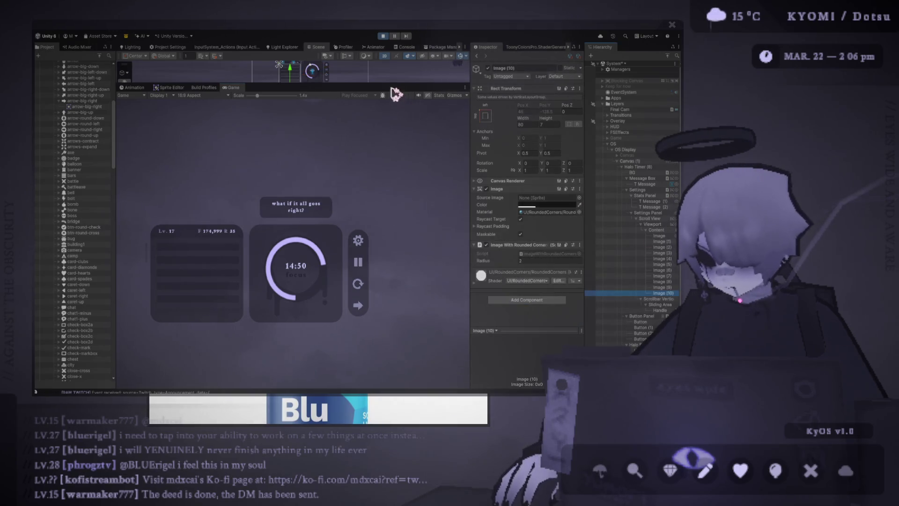
- Enlarge the Scene view and resize the Content object's height with the Rect tool
{"action": "left_click_drag", "start_coordinate": [291, 84], "coordinate": [290, 283]}
{"action": "scroll", "coordinate": [354, 228], "scroll_direction": "down", "scroll_amount": 5}
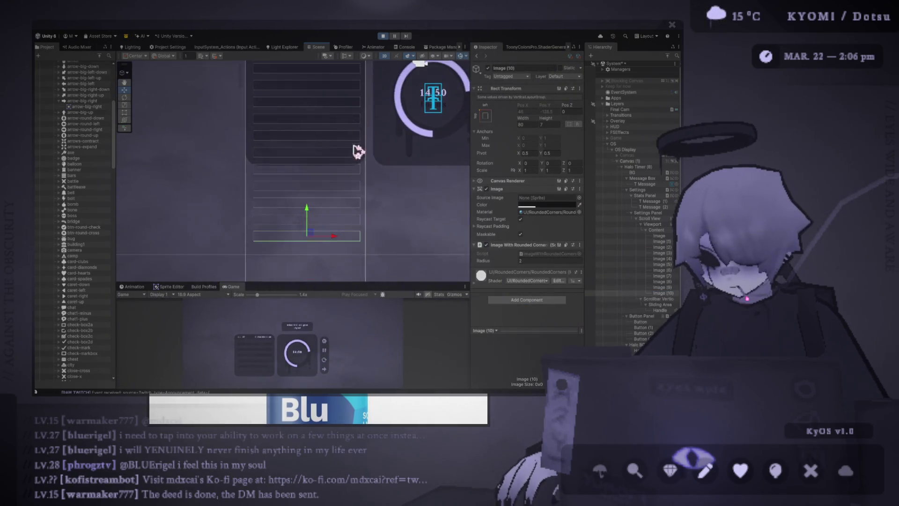
{"action": "mouse_move", "coordinate": [357, 150]}
{"action": "left_mouse_down"}
{"action": "mouse_move", "coordinate": [367, 175]}
{"action": "mouse_move", "coordinate": [367, 144]}
{"action": "mouse_move", "coordinate": [375, 156]}
{"action": "left_mouse_up"}
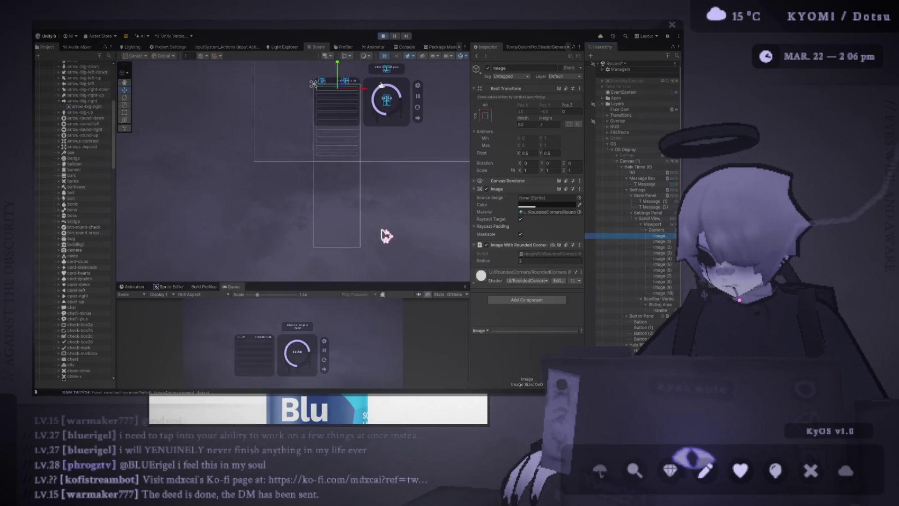
{"action": "left_click", "coordinate": [664, 230]}
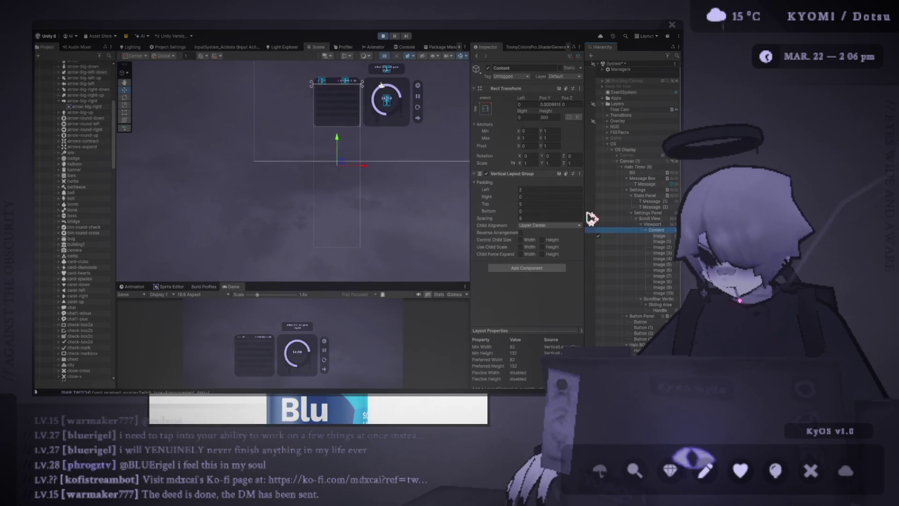
{"action": "left_click", "coordinate": [124, 112]}
{"action": "mouse_move", "coordinate": [334, 247]}
{"action": "left_mouse_down"}
{"action": "mouse_move", "coordinate": [338, 138]}
{"action": "mouse_move", "coordinate": [350, 130]}
{"action": "left_mouse_up"}
{"action": "scroll", "coordinate": [333, 181], "scroll_direction": "down", "scroll_amount": 2}
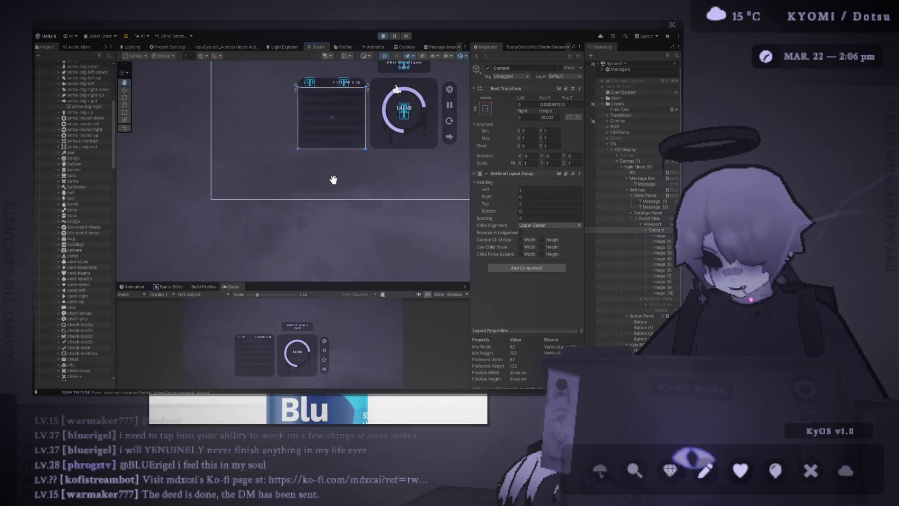
- Enlarge the Game view, exit Play mode and reselect Content
{"action": "left_click_drag", "start_coordinate": [341, 284], "coordinate": [341, 182]}
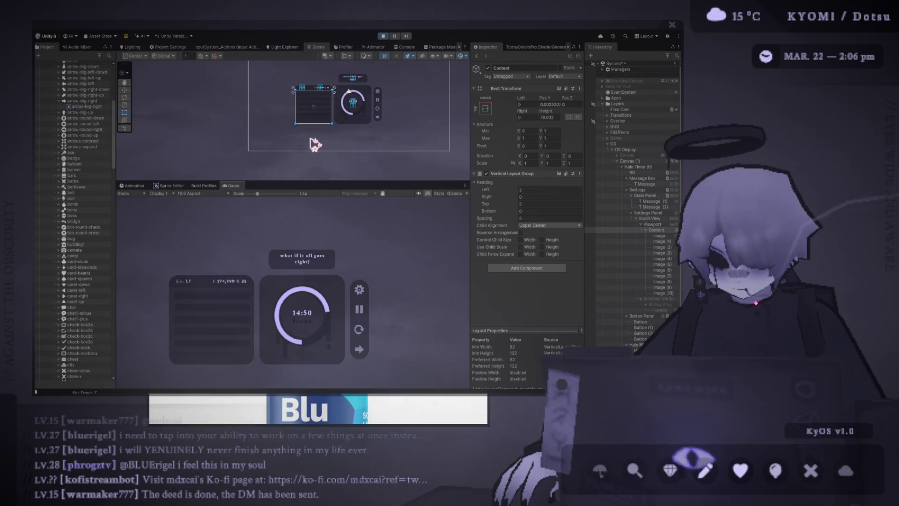
{"action": "left_click", "coordinate": [383, 37]}
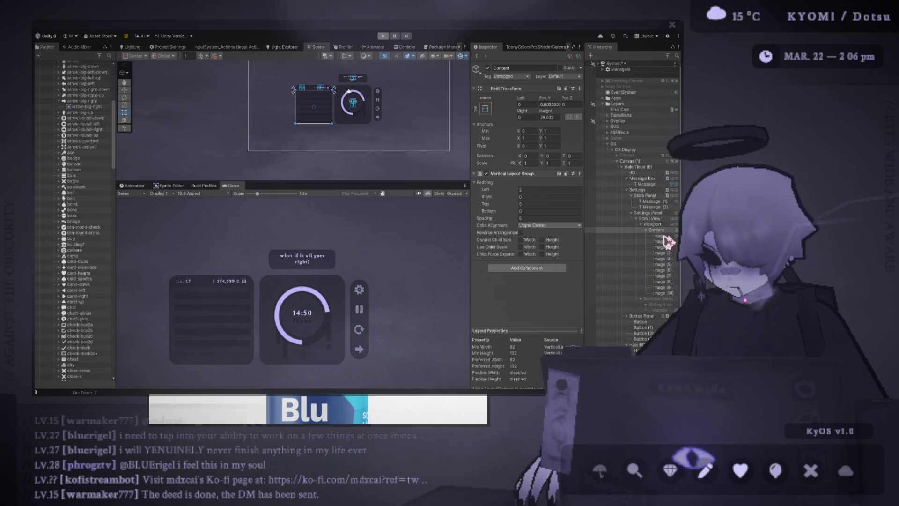
{"action": "left_click", "coordinate": [657, 298]}
{"action": "left_click", "coordinate": [662, 230]}
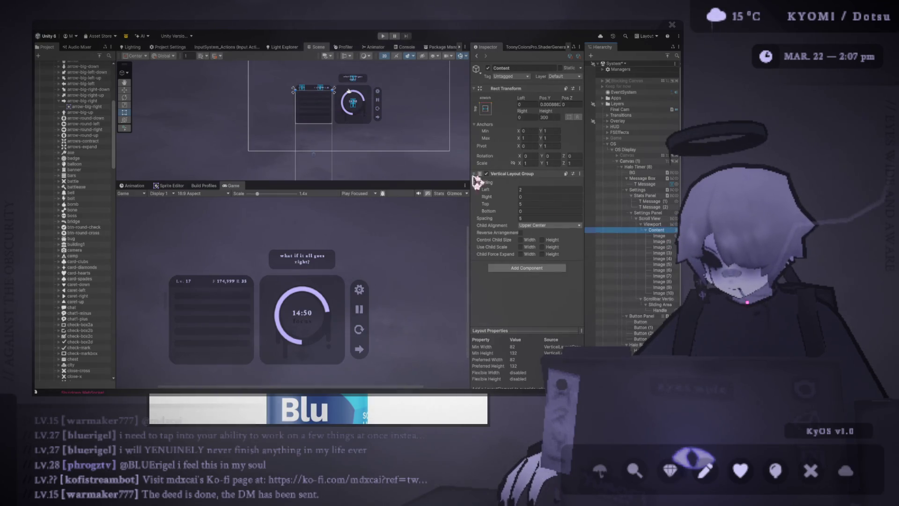
- Lower the Game view scale from 1.4x to 1x
{"action": "scroll", "coordinate": [351, 135], "scroll_direction": "up", "scroll_amount": 2}
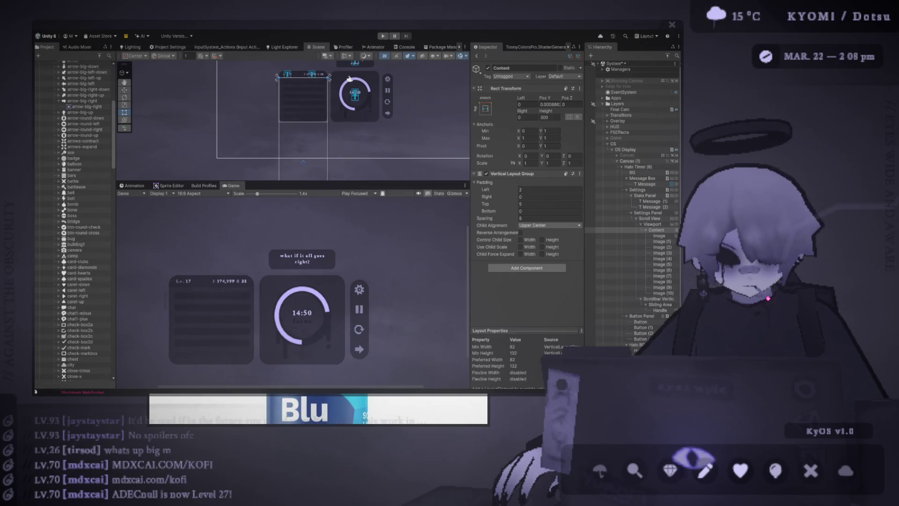
{"action": "left_click_drag", "start_coordinate": [257, 194], "coordinate": [248, 194]}
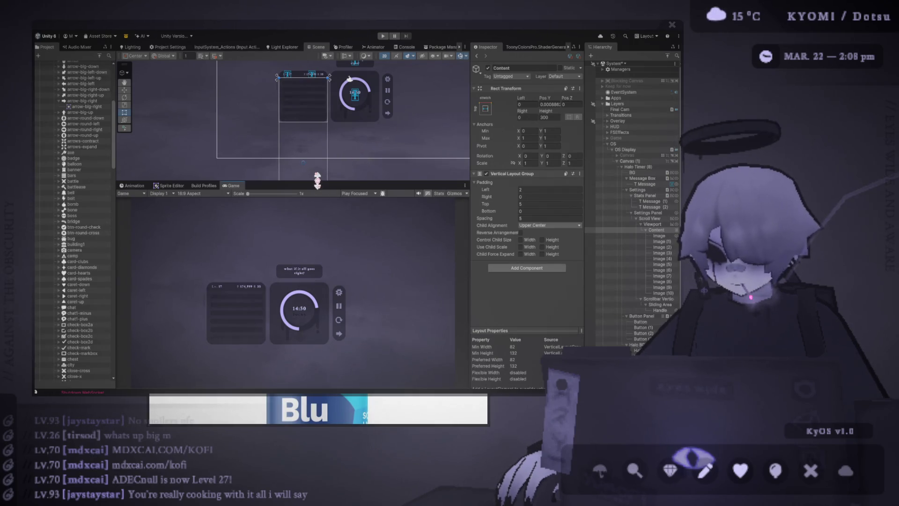
- Enlarge the Scene view and zoom in on the list panel and timer
{"action": "left_click_drag", "start_coordinate": [318, 180], "coordinate": [330, 259]}
{"action": "scroll", "coordinate": [315, 134], "scroll_direction": "up", "scroll_amount": 2}
{"action": "scroll", "coordinate": [304, 234], "scroll_direction": "up", "scroll_amount": 2}
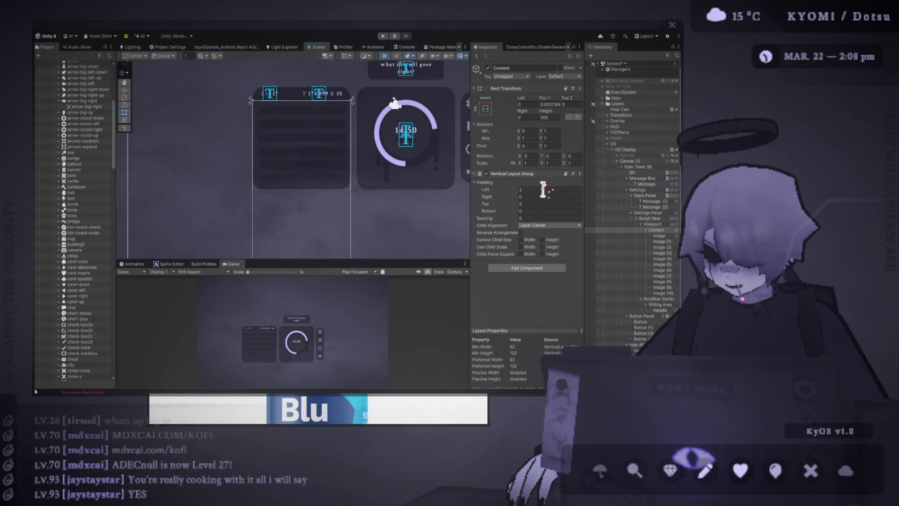
- Review the Viewport mask and Scroll View's Scroll Rect settings, then select Content
{"action": "left_click", "coordinate": [656, 225]}
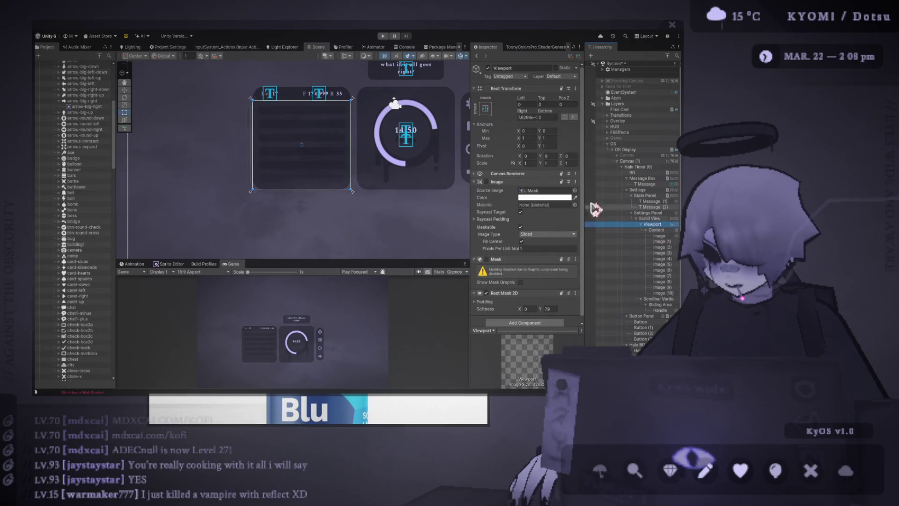
{"action": "scroll", "coordinate": [527, 234], "scroll_direction": "down", "scroll_amount": 1}
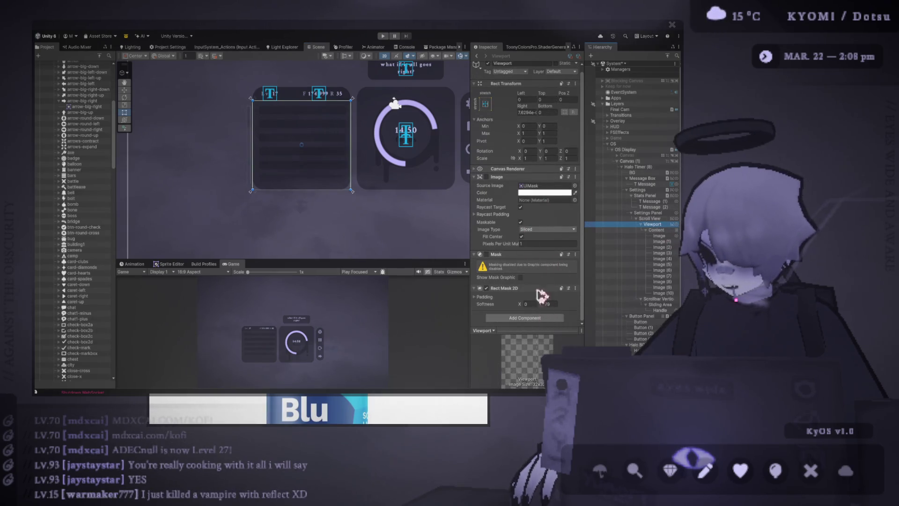
{"action": "left_click", "coordinate": [652, 218]}
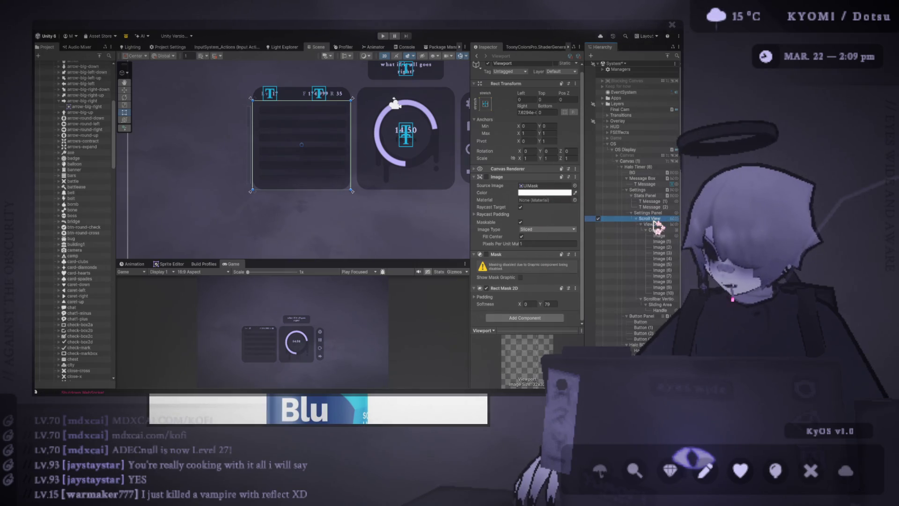
{"action": "scroll", "coordinate": [569, 238], "scroll_direction": "down", "scroll_amount": 2}
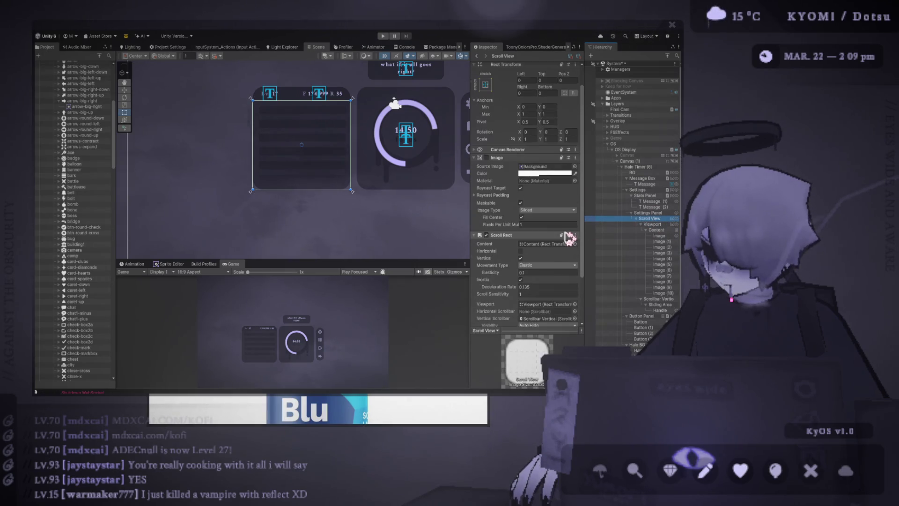
{"action": "scroll", "coordinate": [569, 238], "scroll_direction": "down", "scroll_amount": 5}
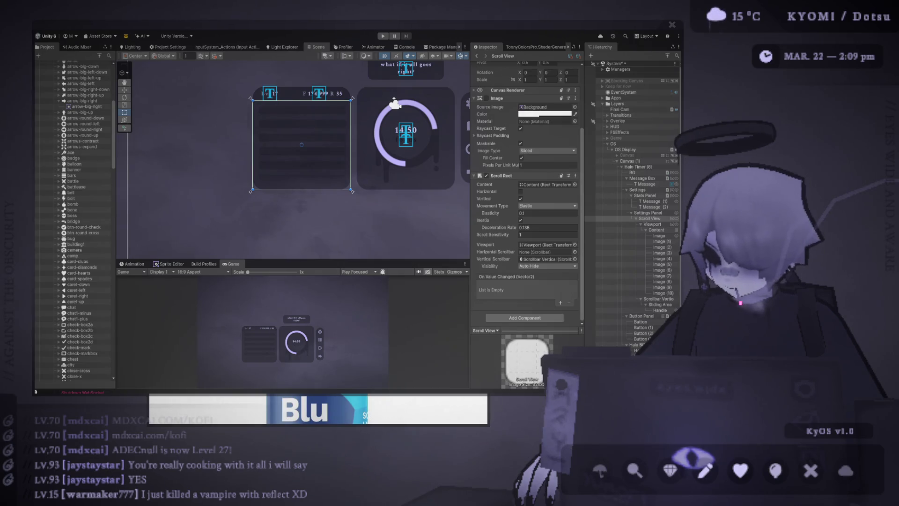
{"action": "left_click", "coordinate": [662, 230]}
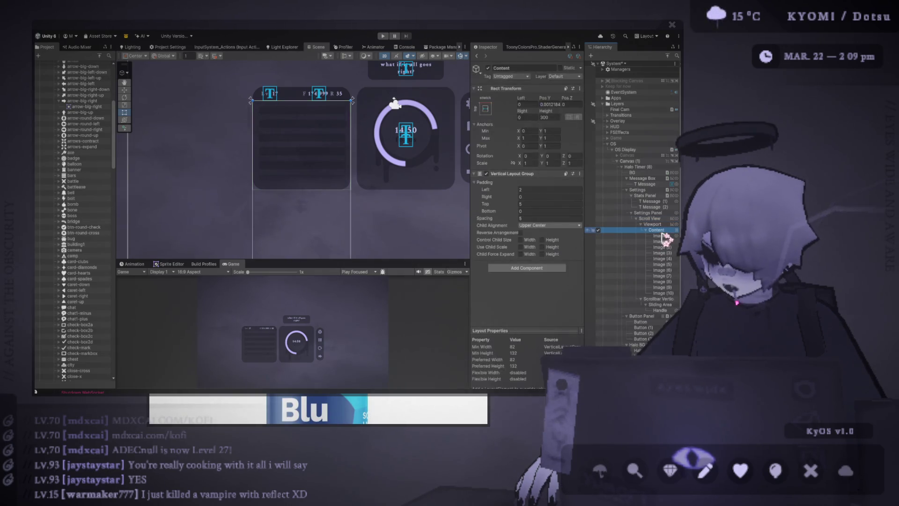
- Give the Content object a Content Size Fitter with Vertical Fit set to Preferred Size
{"action": "left_click", "coordinate": [558, 104]}
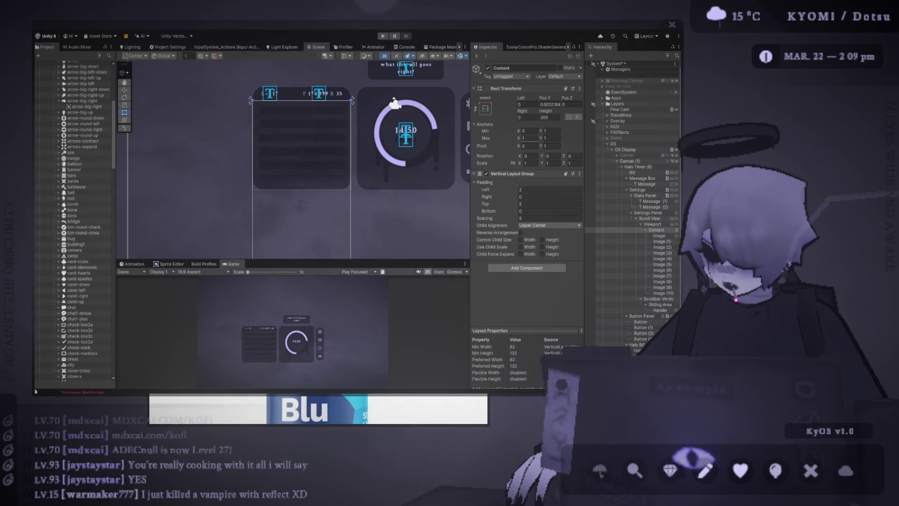
{"action": "left_click", "coordinate": [604, 230]}
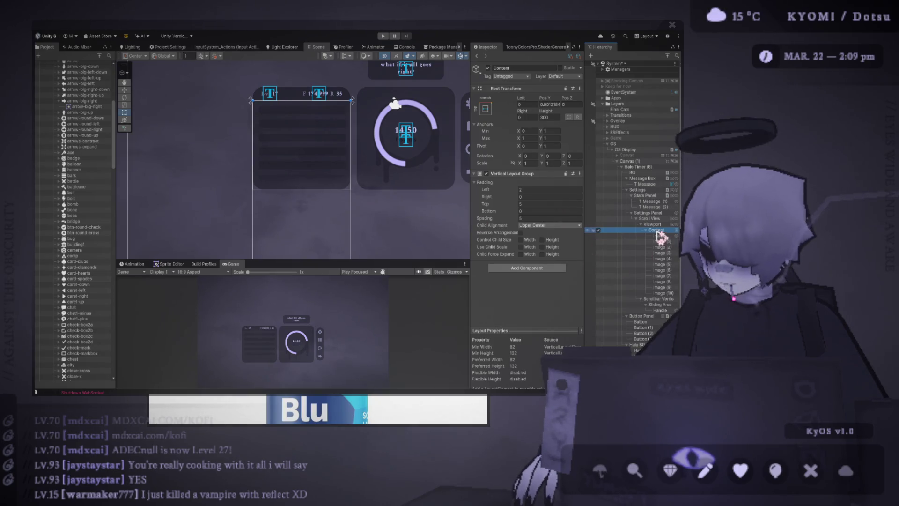
{"action": "left_click", "coordinate": [533, 271]}
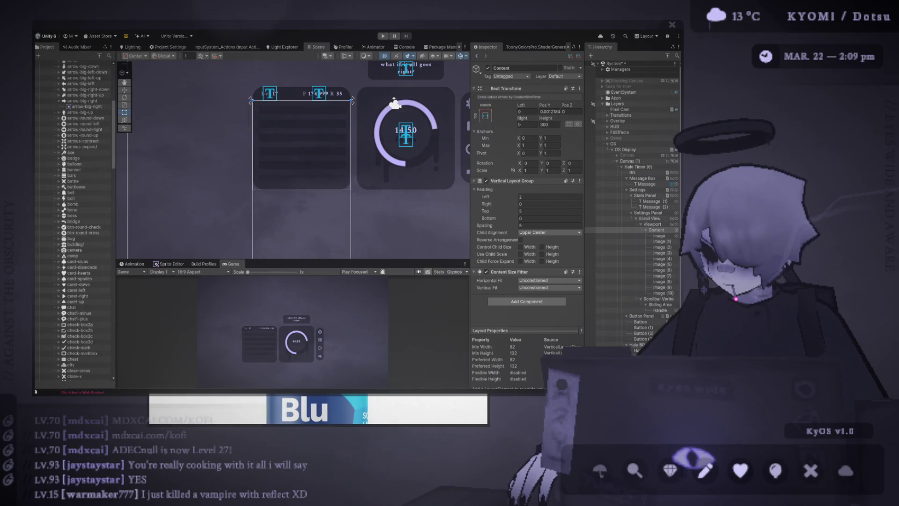
{"action": "left_click", "coordinate": [553, 287]}
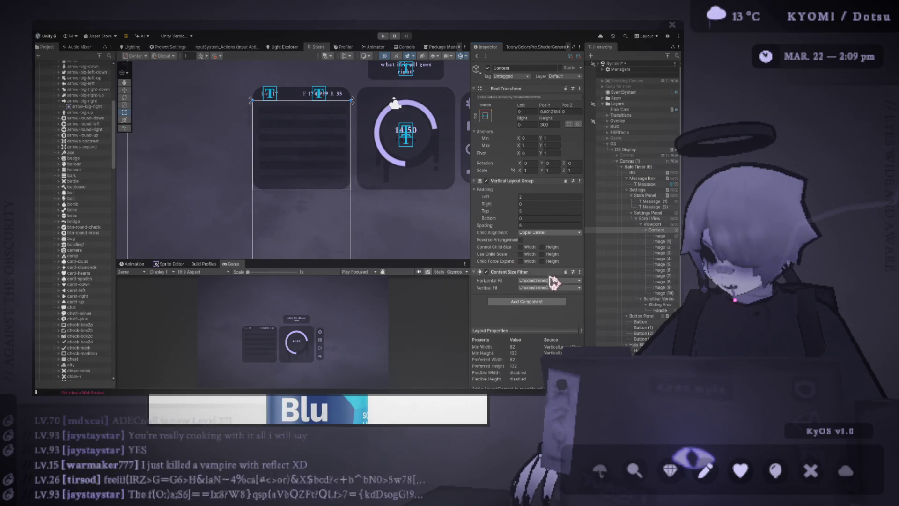
{"action": "left_click", "coordinate": [561, 305]}
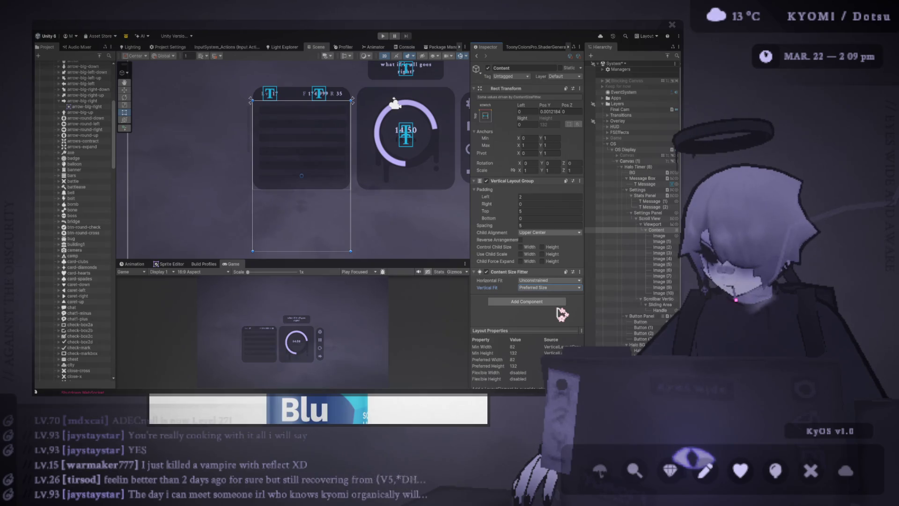
- Scroll the Hierarchy down and select the last list row, Image (10)
{"action": "scroll", "coordinate": [300, 220], "scroll_direction": "down", "scroll_amount": 1}
{"action": "scroll", "coordinate": [300, 220], "scroll_direction": "down", "scroll_amount": 1}
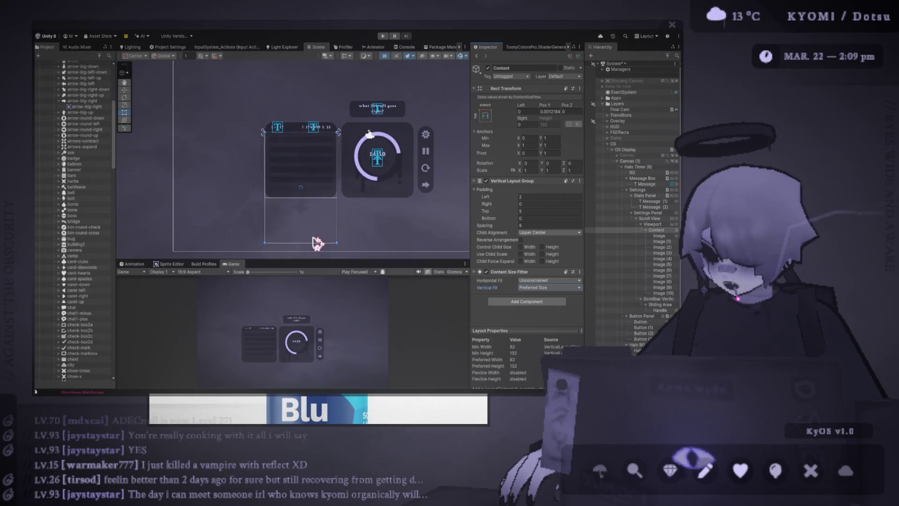
{"action": "left_click", "coordinate": [662, 293]}
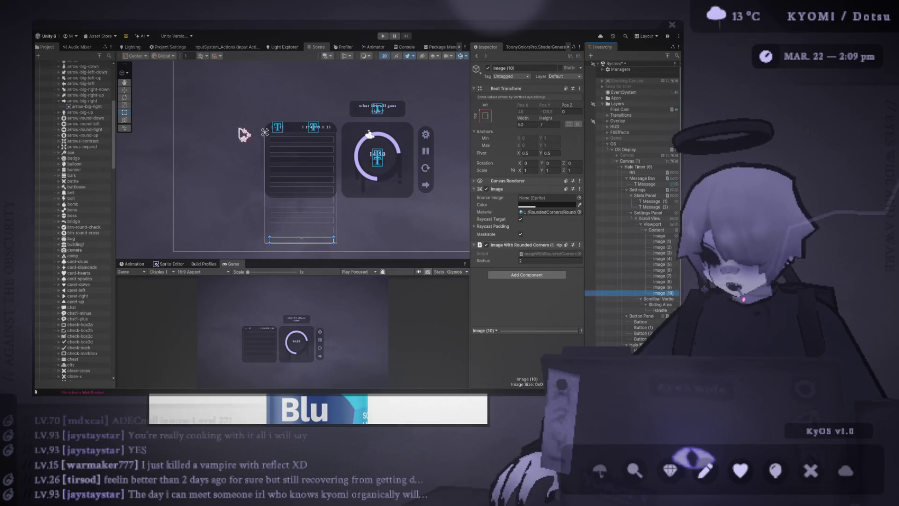
- Delete rows Image (10) and Image (8), then duplicate Image (7) to add more rows
{"action": "key", "text": "Delete"}
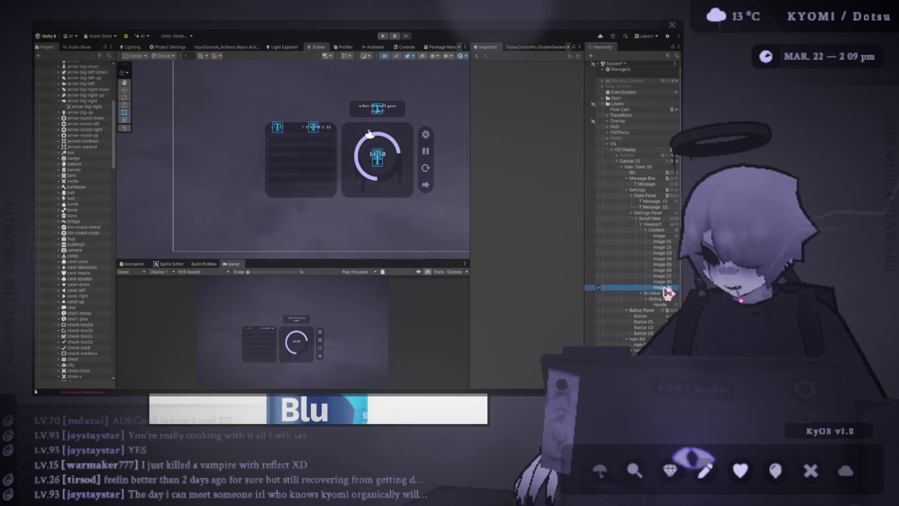
{"action": "left_click", "coordinate": [661, 282]}
{"action": "key", "text": "Delete"}
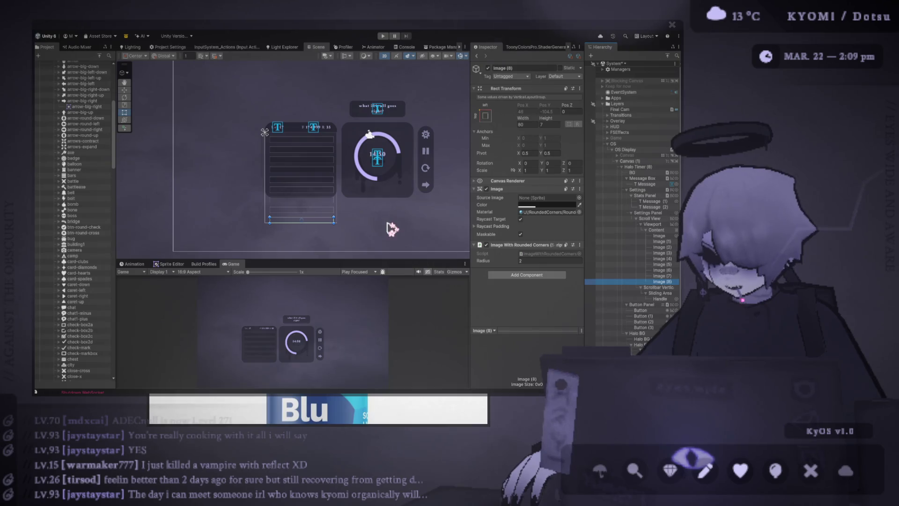
{"action": "scroll", "coordinate": [267, 187], "scroll_direction": "up", "scroll_amount": 3}
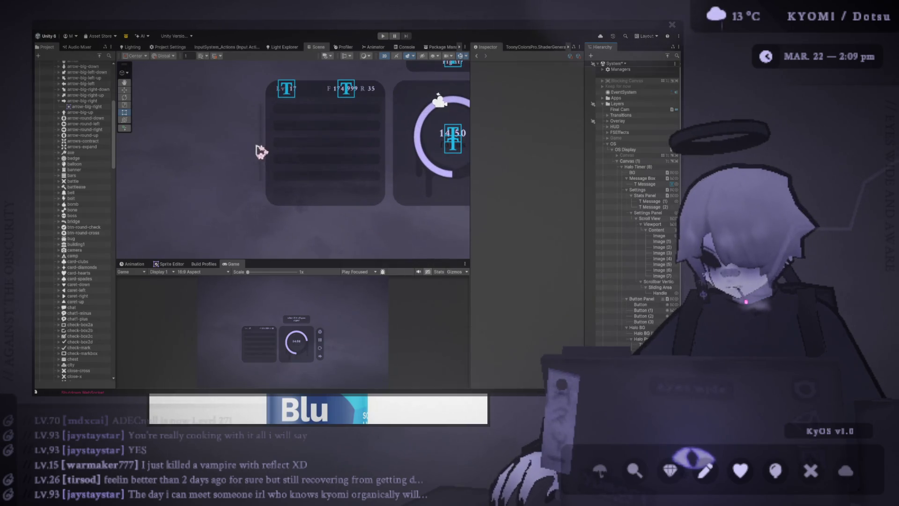
{"action": "left_click", "coordinate": [667, 275]}
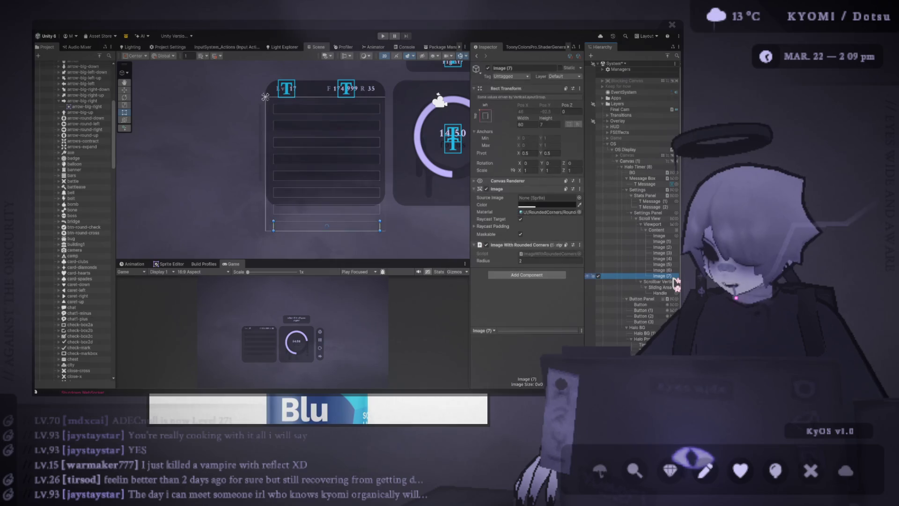
{"action": "key", "text": "ctrl+d"}
{"action": "key", "text": "ctrl+d"}
{"action": "key", "text": "ctrl+d"}
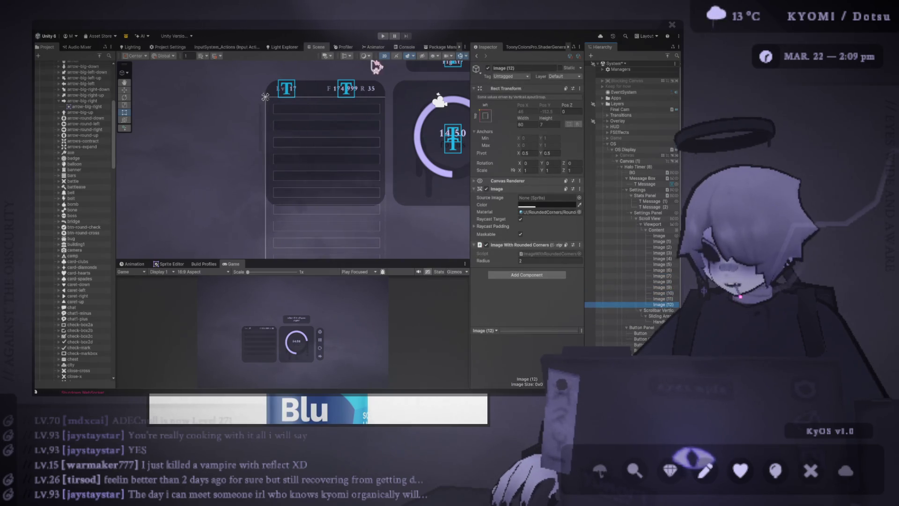
- Run the game in Play mode and enlarge the Scene and Game view panels to test the list
{"action": "left_click", "coordinate": [382, 37]}
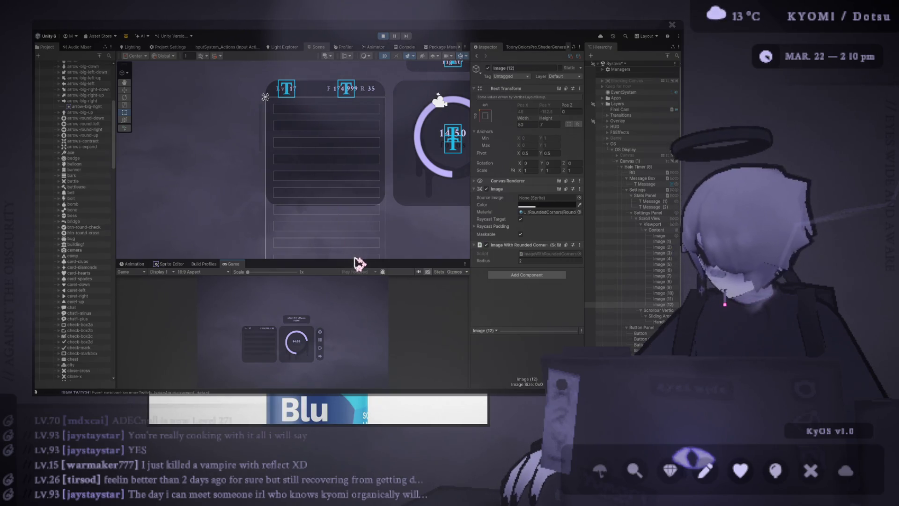
{"action": "left_click_drag", "start_coordinate": [355, 261], "coordinate": [354, 304]}
{"action": "mouse_move", "coordinate": [307, 253]}
{"action": "left_mouse_down"}
{"action": "mouse_move", "coordinate": [303, 129]}
{"action": "mouse_move", "coordinate": [299, 169]}
{"action": "left_mouse_up"}
{"action": "scroll", "coordinate": [269, 281], "scroll_direction": "up", "scroll_amount": 1}
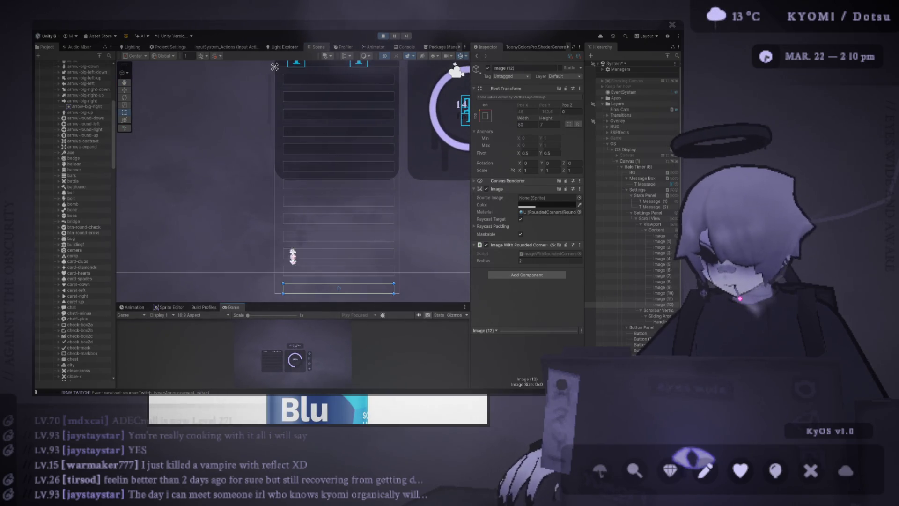
{"action": "left_click_drag", "start_coordinate": [292, 256], "coordinate": [293, 156]}
{"action": "scroll", "coordinate": [198, 299], "scroll_direction": "down", "scroll_amount": 3}
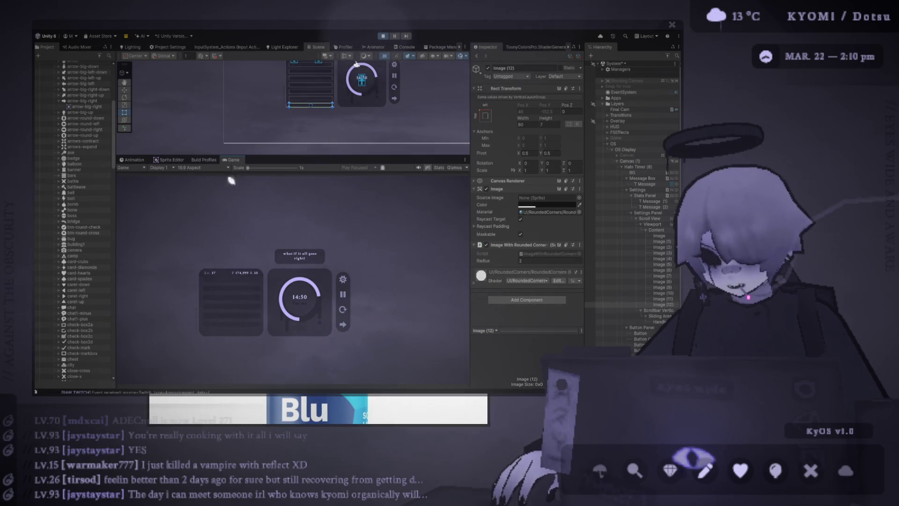
{"action": "mouse_move", "coordinate": [257, 171]}
{"action": "left_mouse_down"}
{"action": "mouse_move", "coordinate": [270, 171]}
{"action": "mouse_move", "coordinate": [259, 171]}
{"action": "left_mouse_up"}
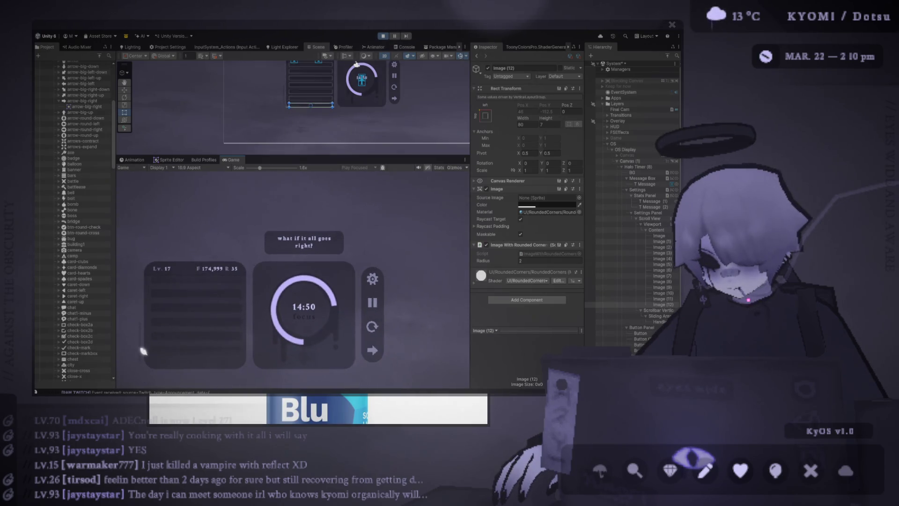
{"action": "scroll", "coordinate": [143, 346], "scroll_direction": "up", "scroll_amount": 3}
{"action": "scroll", "coordinate": [160, 294], "scroll_direction": "down", "scroll_amount": 3}
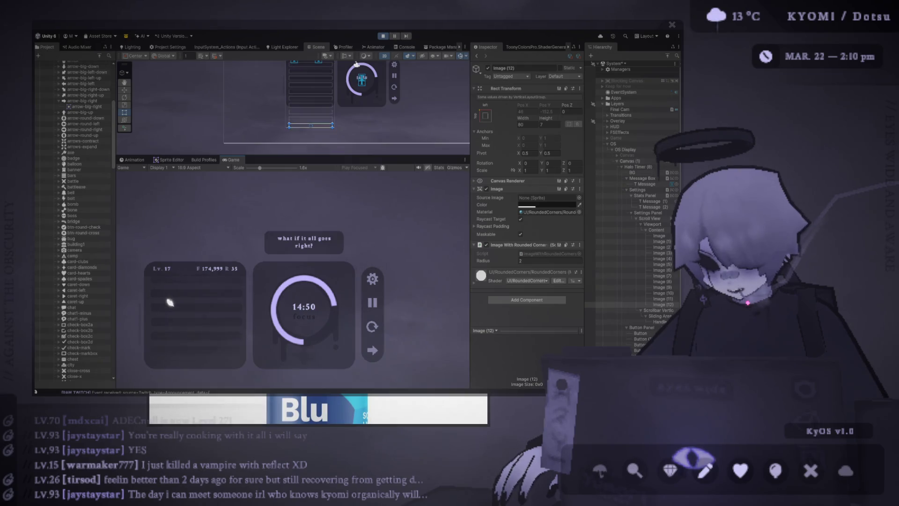
{"action": "scroll", "coordinate": [176, 316], "scroll_direction": "down", "scroll_amount": 2}
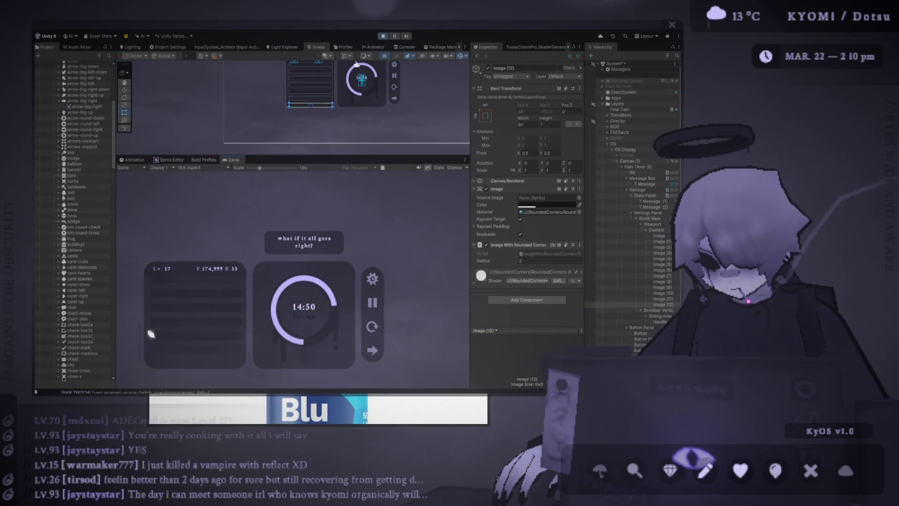
{"action": "scroll", "coordinate": [164, 324], "scroll_direction": "up", "scroll_amount": 1}
{"action": "scroll", "coordinate": [143, 330], "scroll_direction": "up", "scroll_amount": 4}
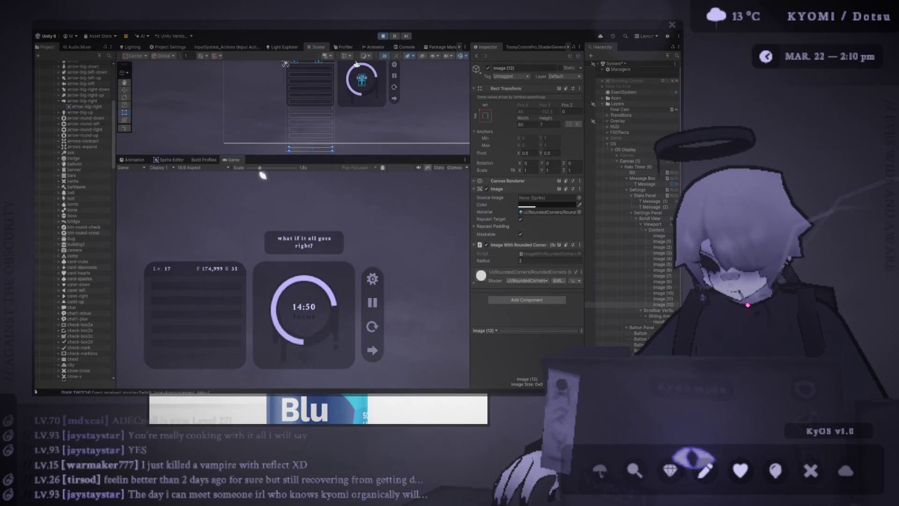
{"action": "left_click_drag", "start_coordinate": [262, 175], "coordinate": [246, 176]}
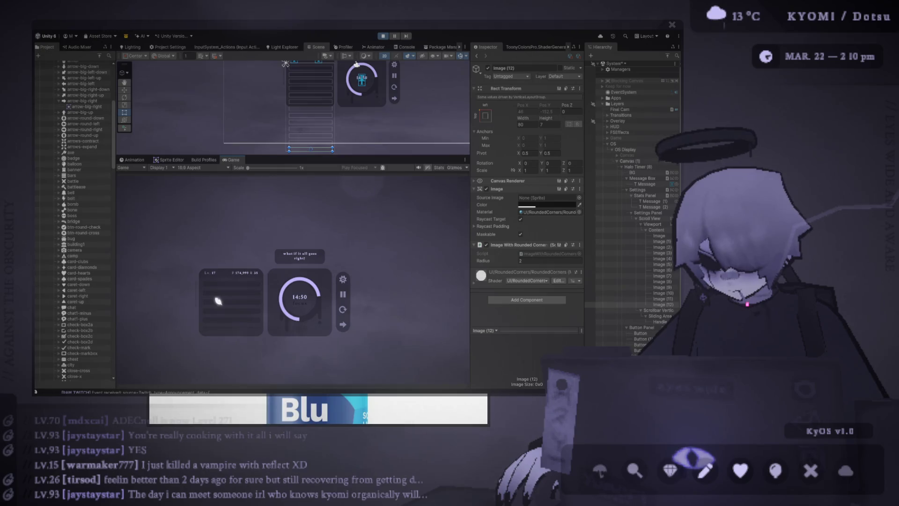
{"action": "scroll", "coordinate": [206, 300], "scroll_direction": "down", "scroll_amount": 2}
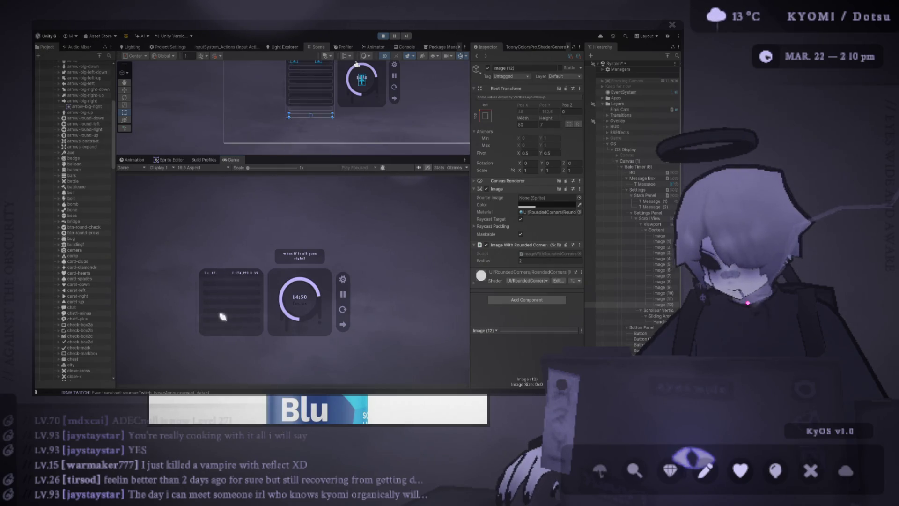
{"action": "scroll", "coordinate": [220, 314], "scroll_direction": "up", "scroll_amount": 2}
{"action": "left_click_drag", "start_coordinate": [248, 168], "coordinate": [260, 167]}
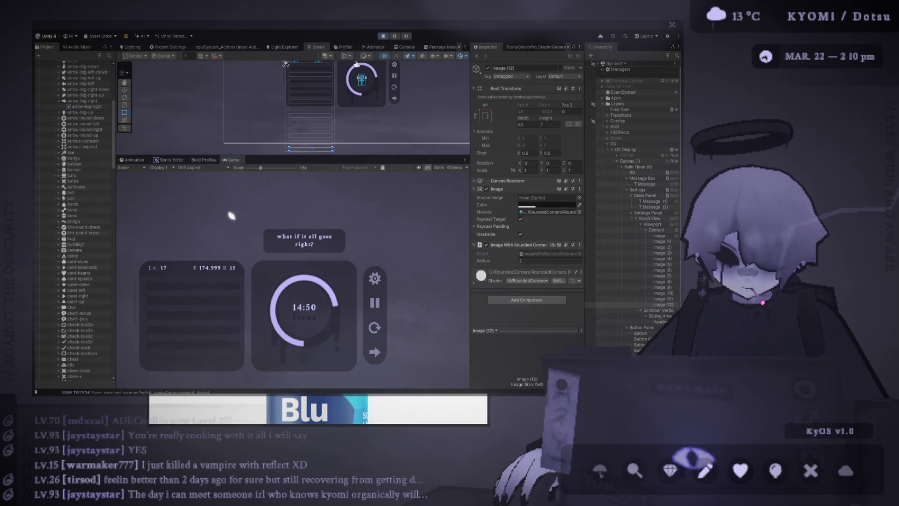
{"action": "left_click_drag", "start_coordinate": [261, 167], "coordinate": [248, 167]}
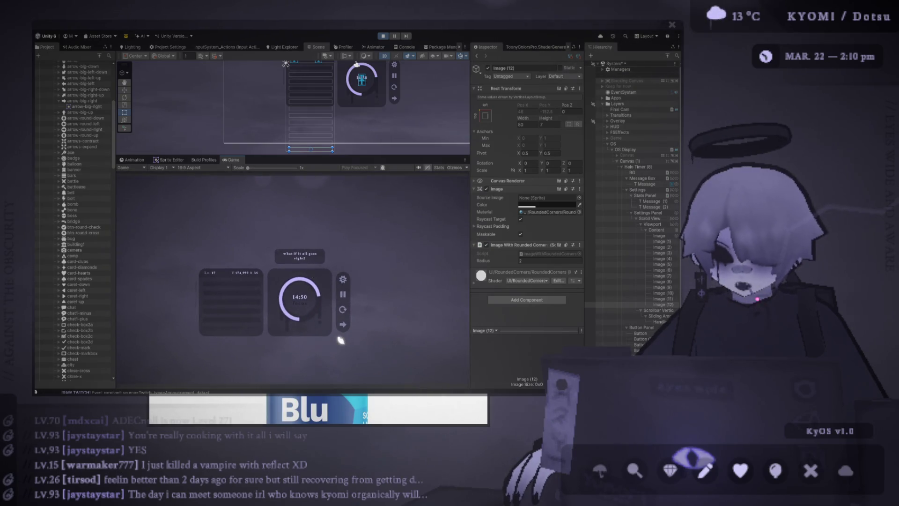